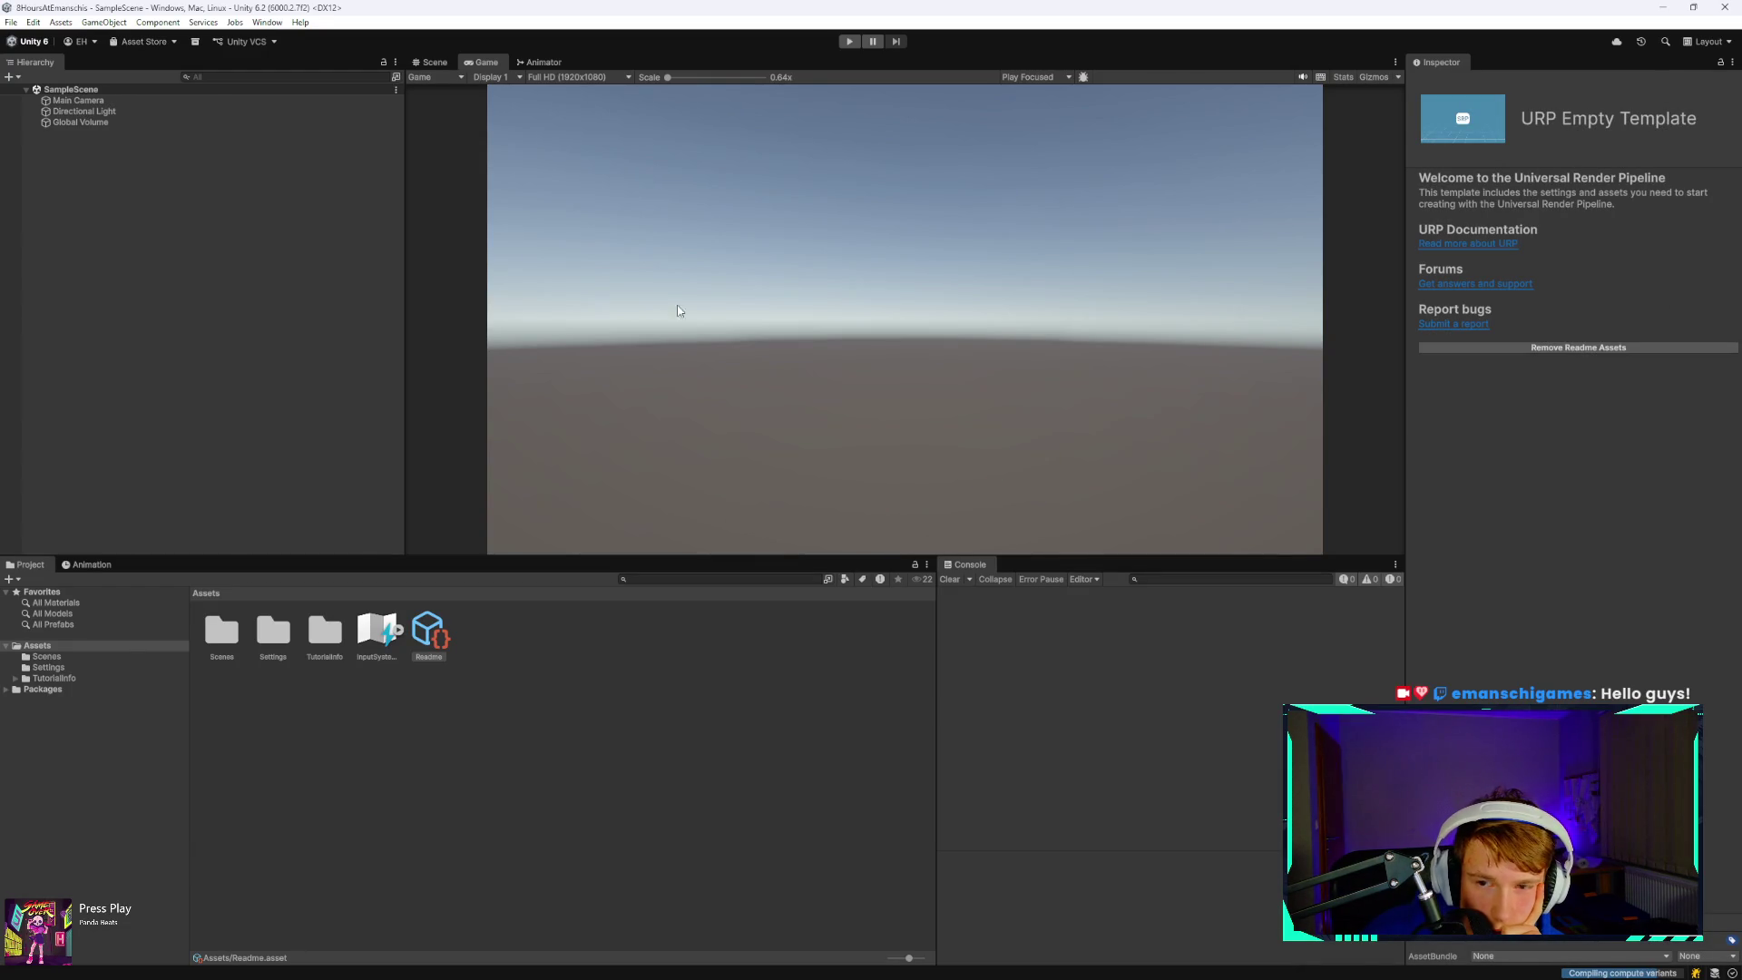
- Deselect the Readme asset and select Main Camera in the Hierarchy to view its settings
left_click(190, 201)
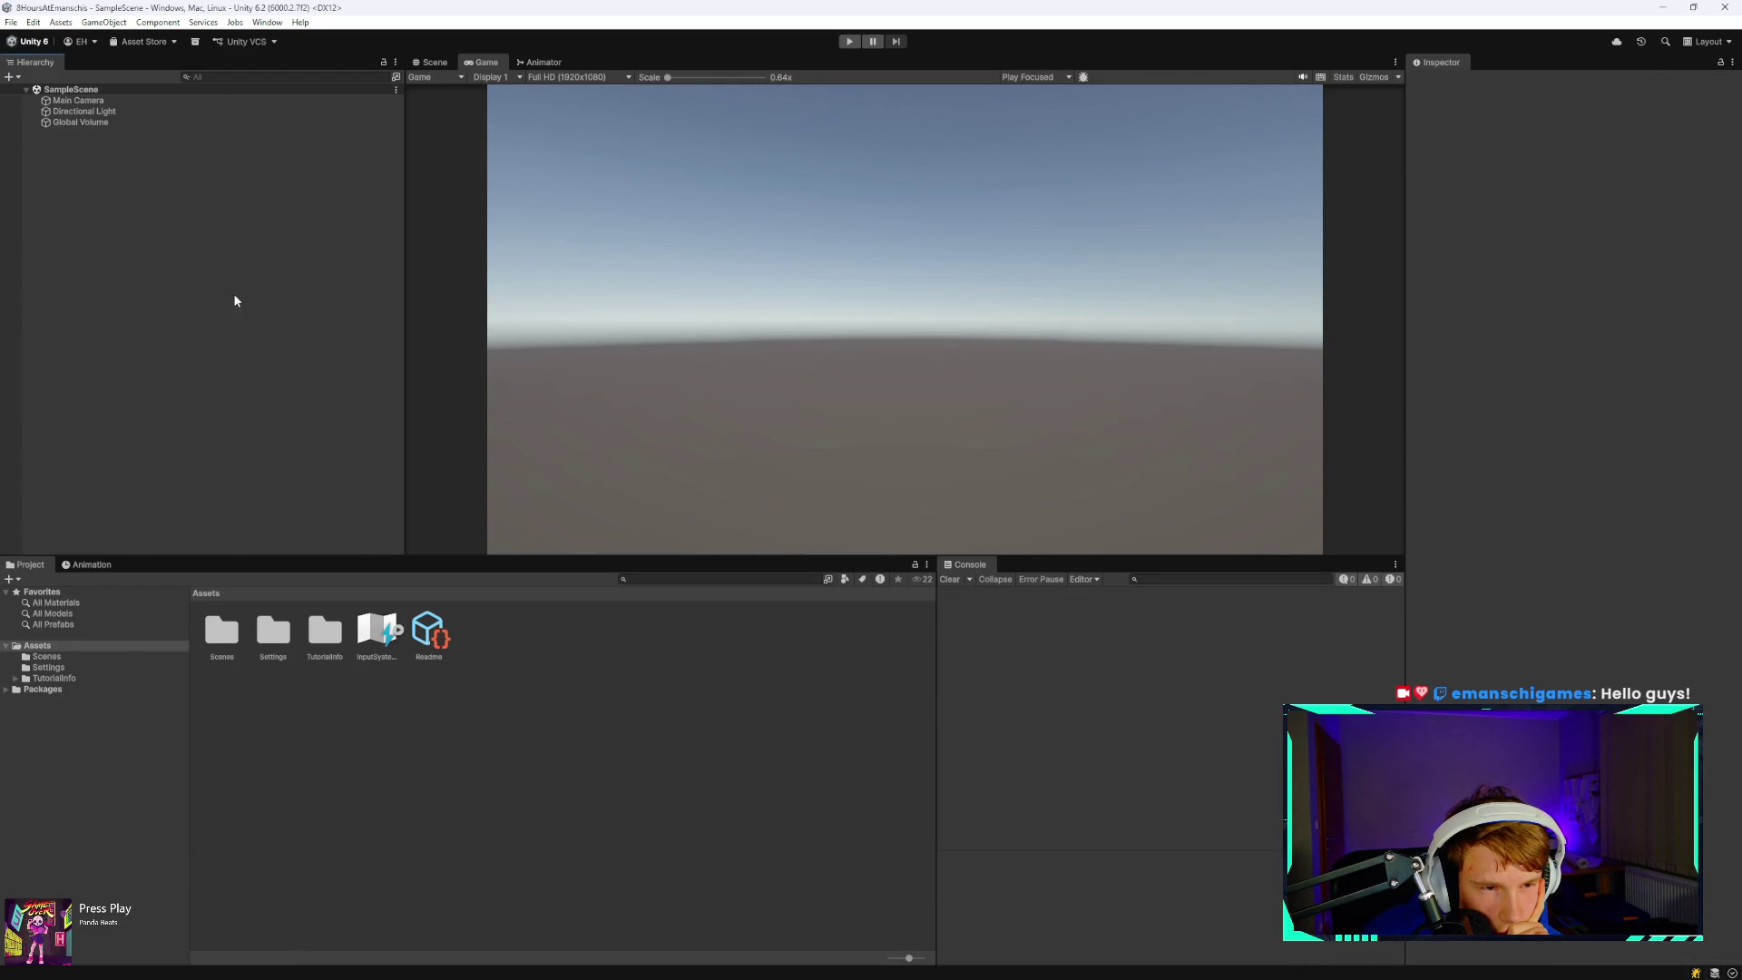
left_click(176, 101)
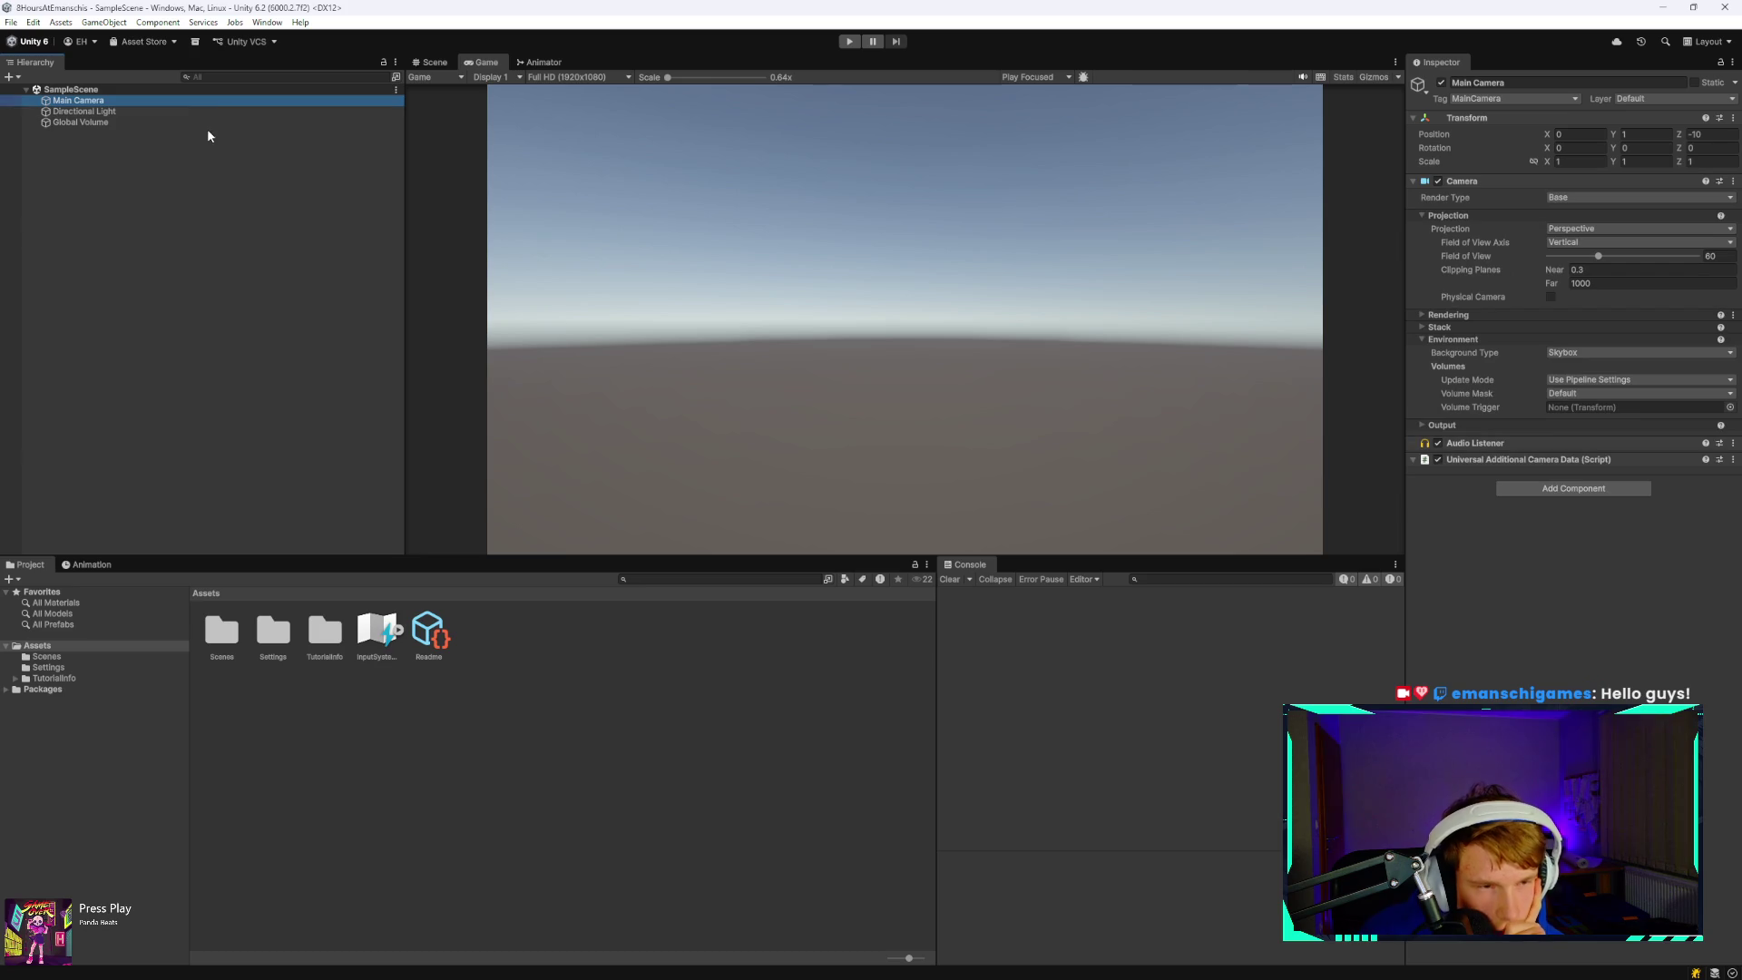
- Start the 01:30:00 countdown in Windows Clock's Timer and minimize the Clock window
mouse_move(853, 978)
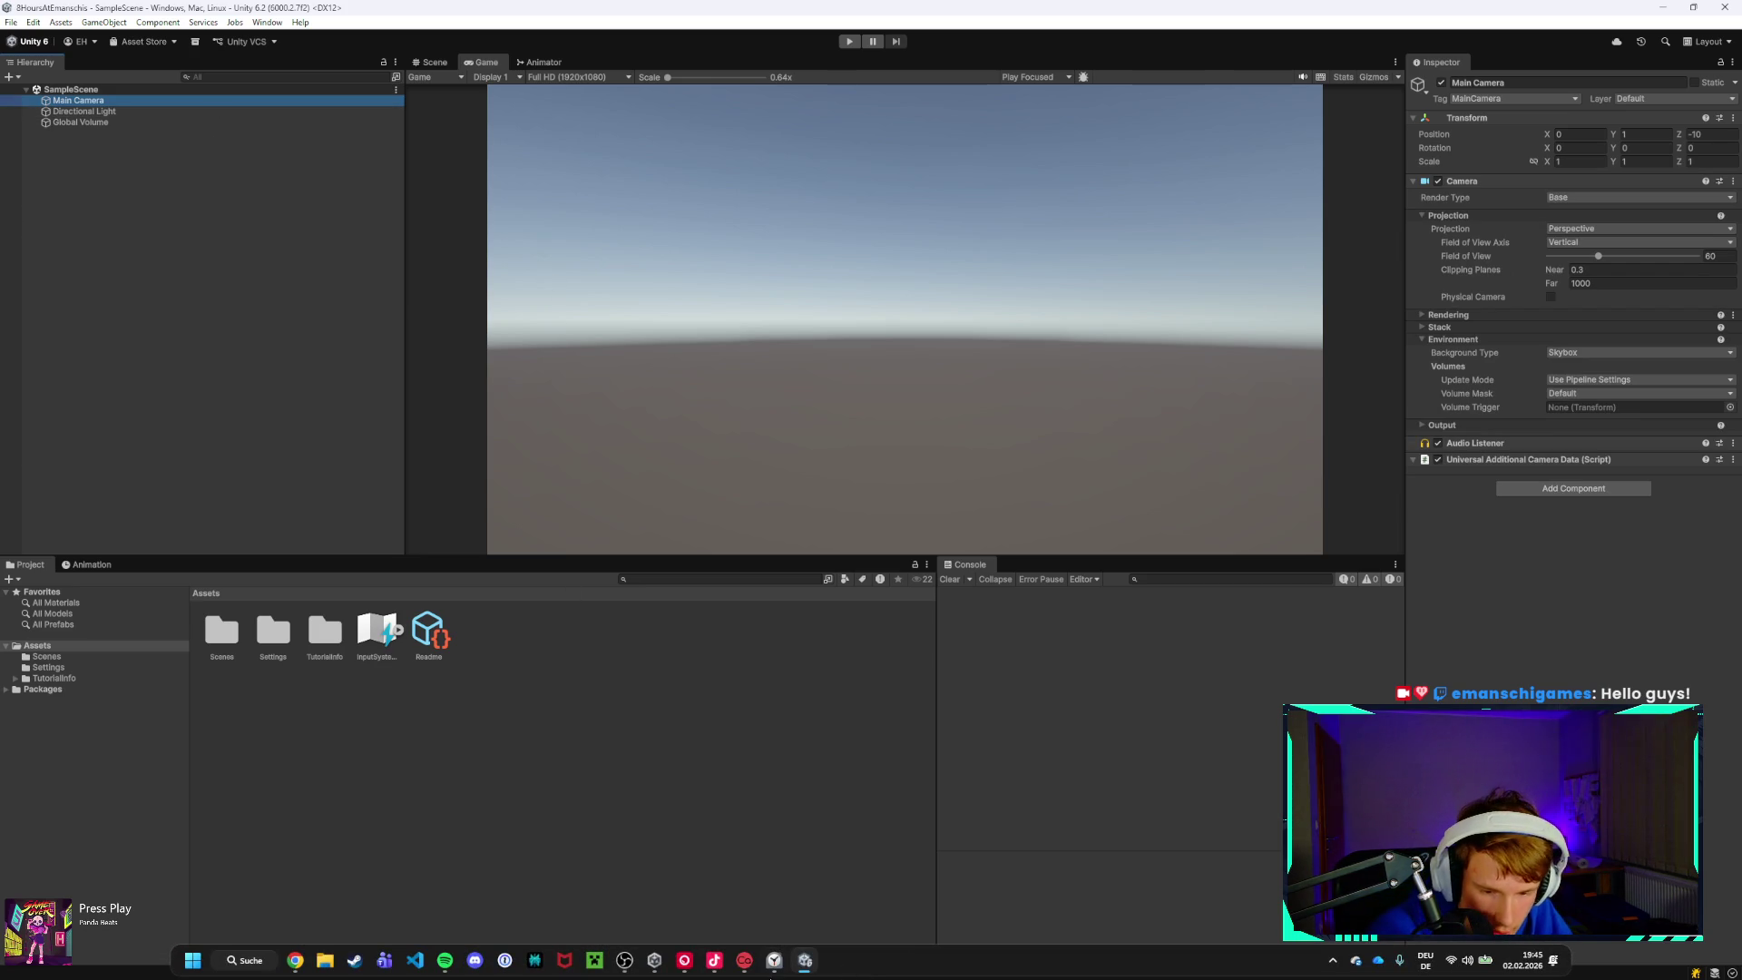
left_click(774, 962)
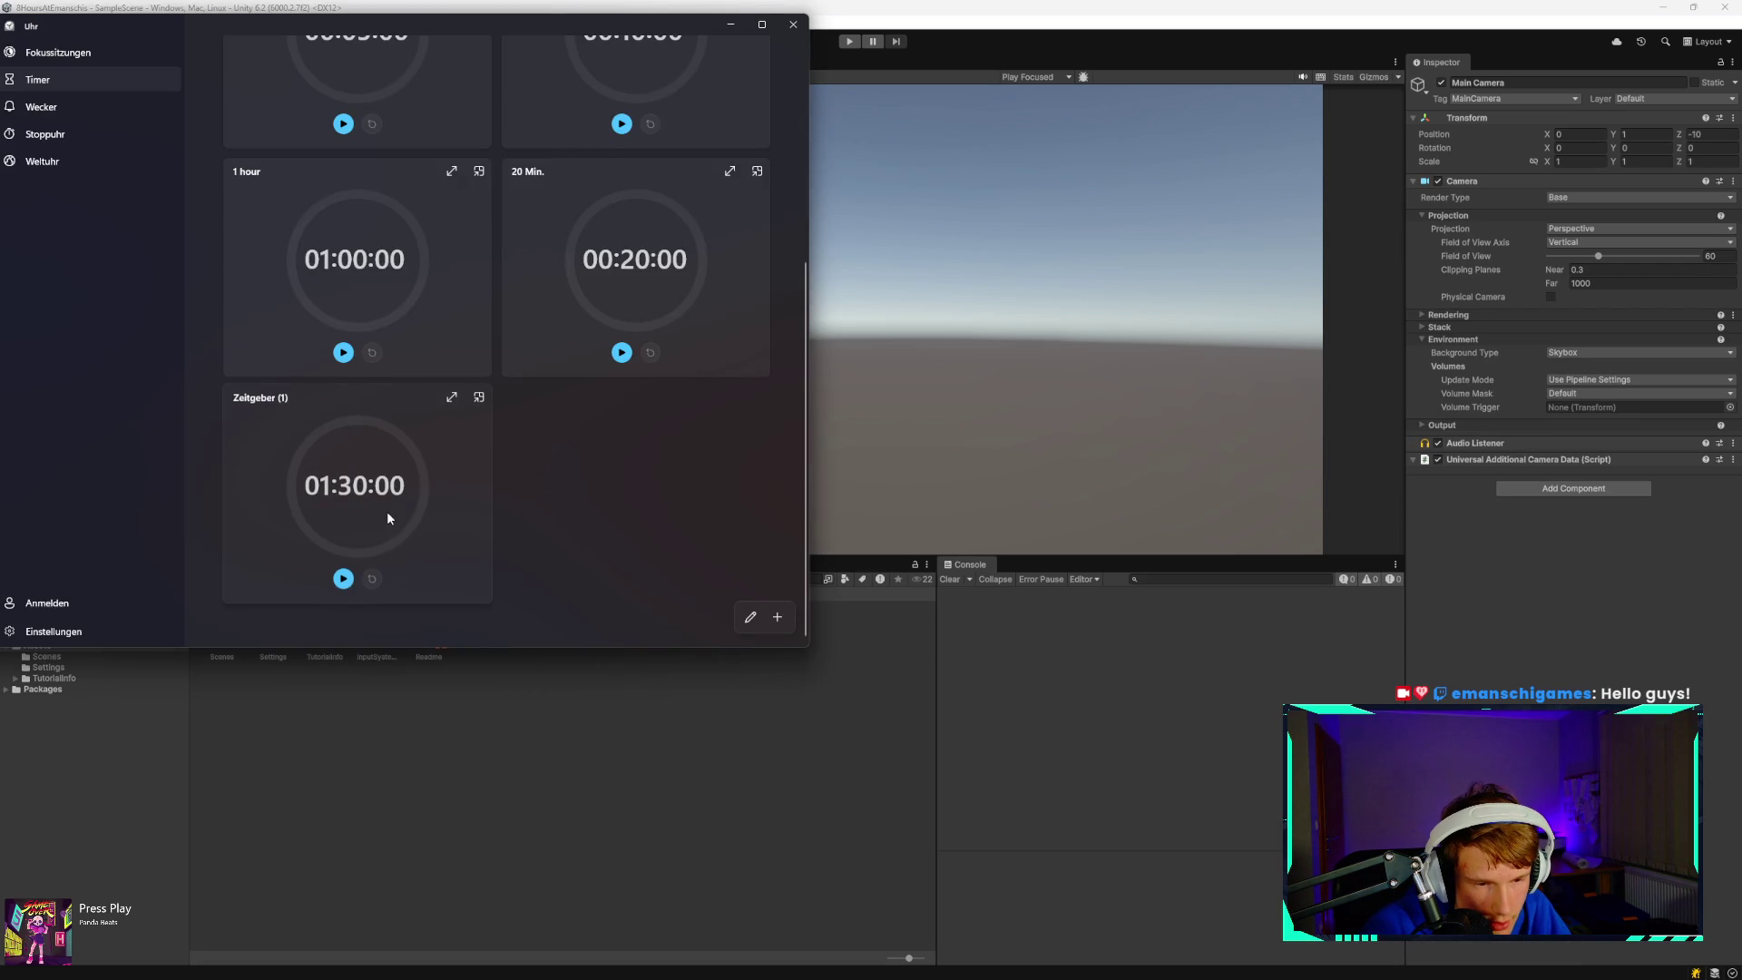
left_click(388, 518)
left_click(494, 437)
left_click(451, 400)
key("space")
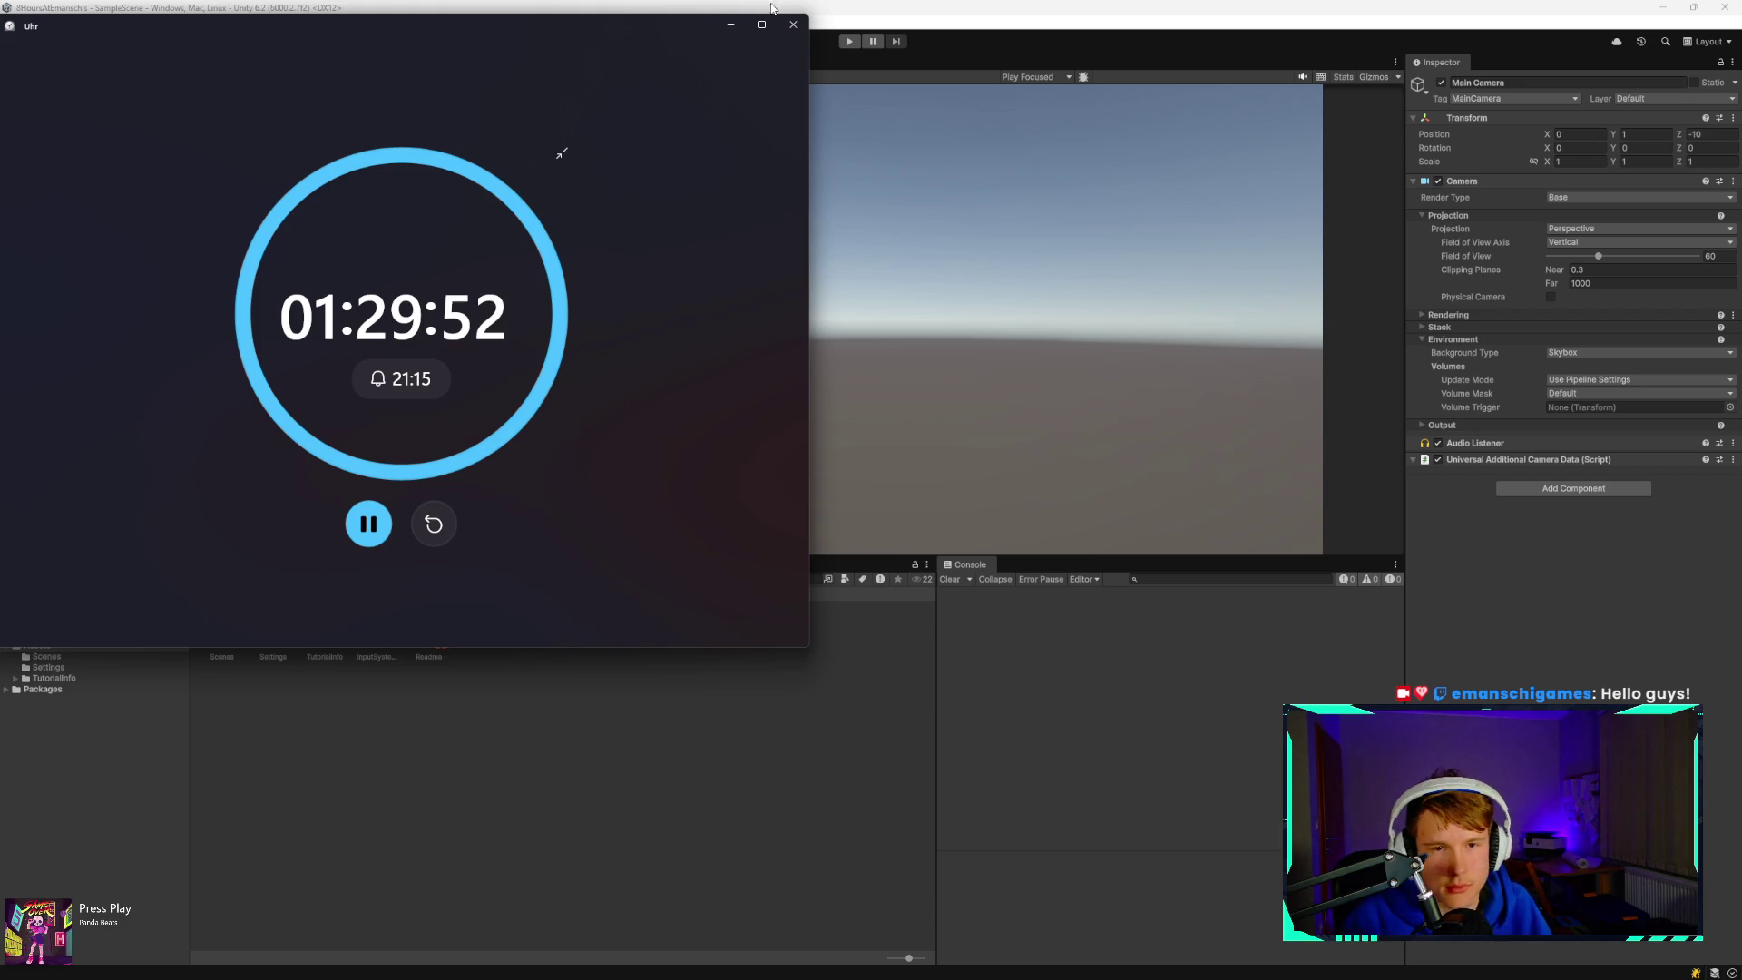
left_click_drag(726, 41, 613, 51)
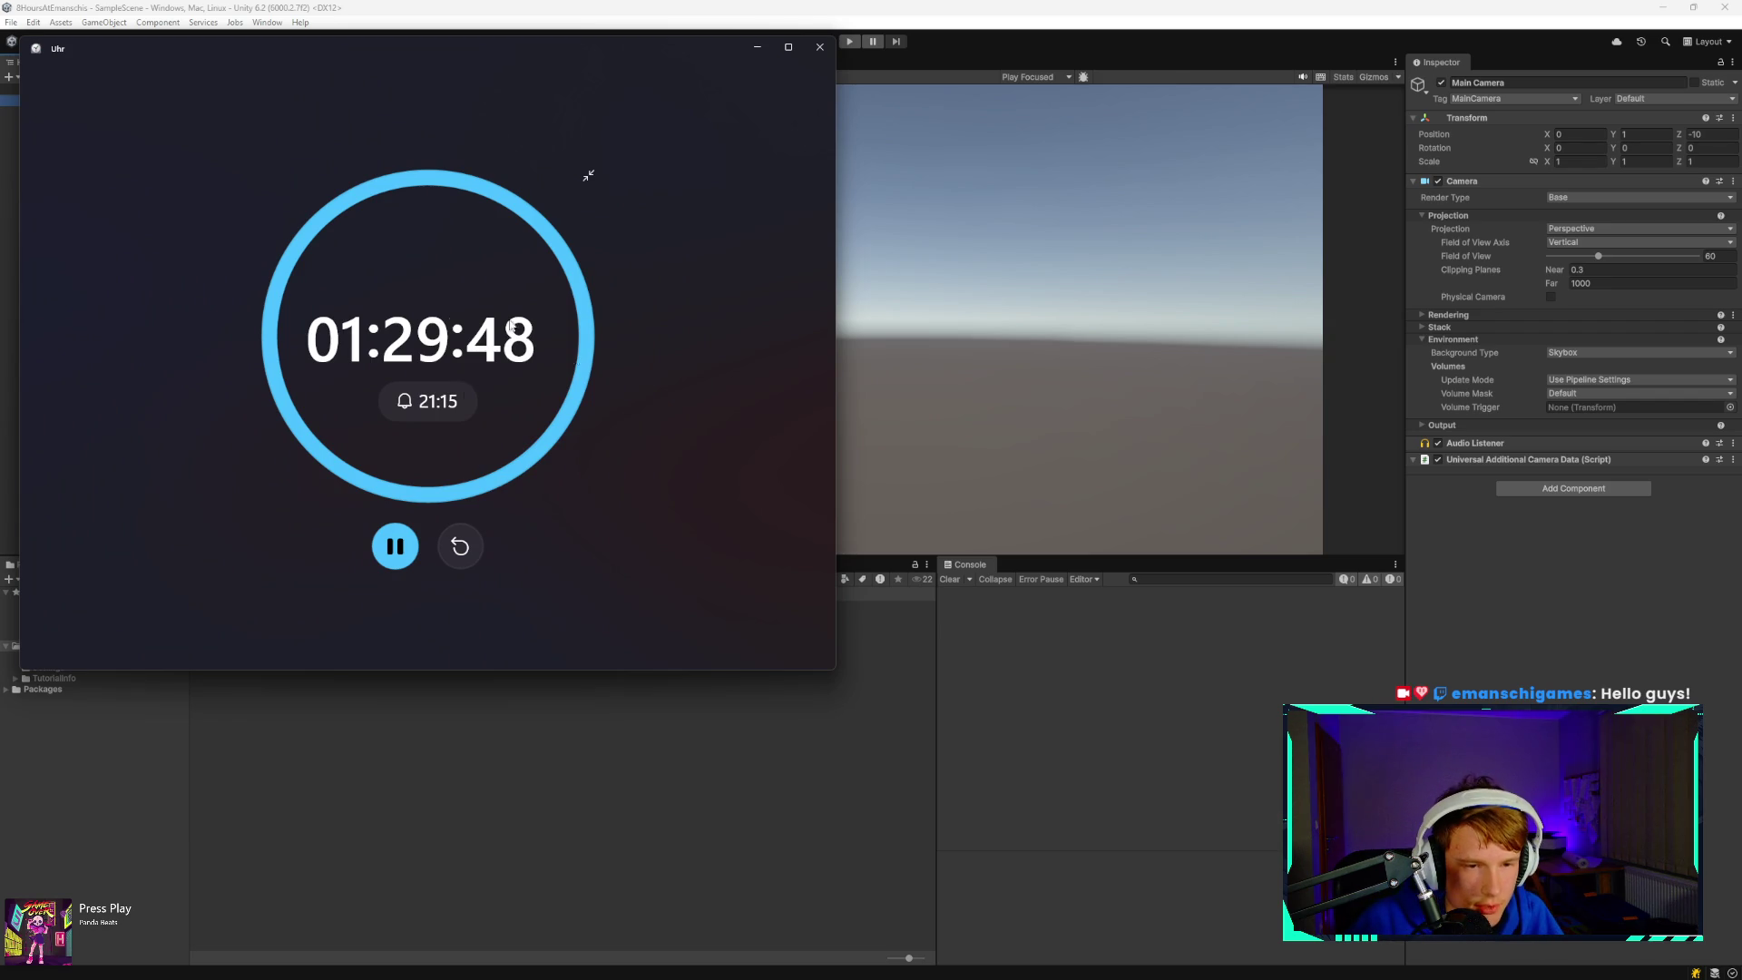
left_click(758, 46)
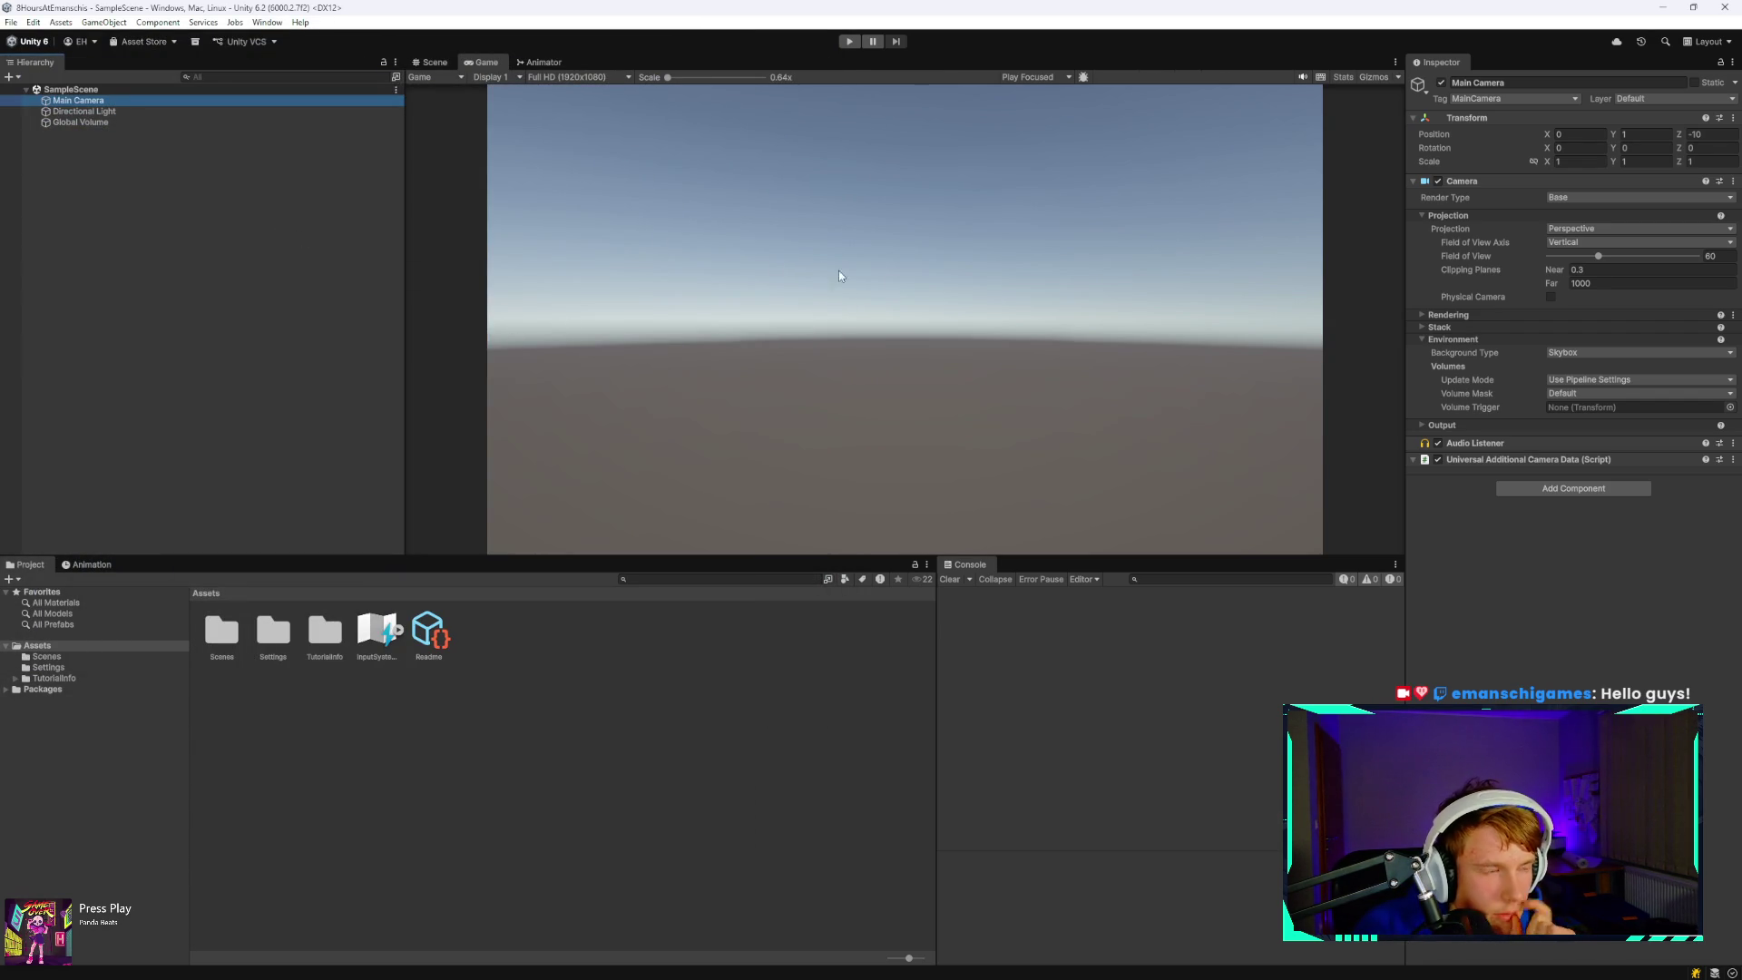
- Create a new folder named Scripts in the Assets folder
right_click(116, 104)
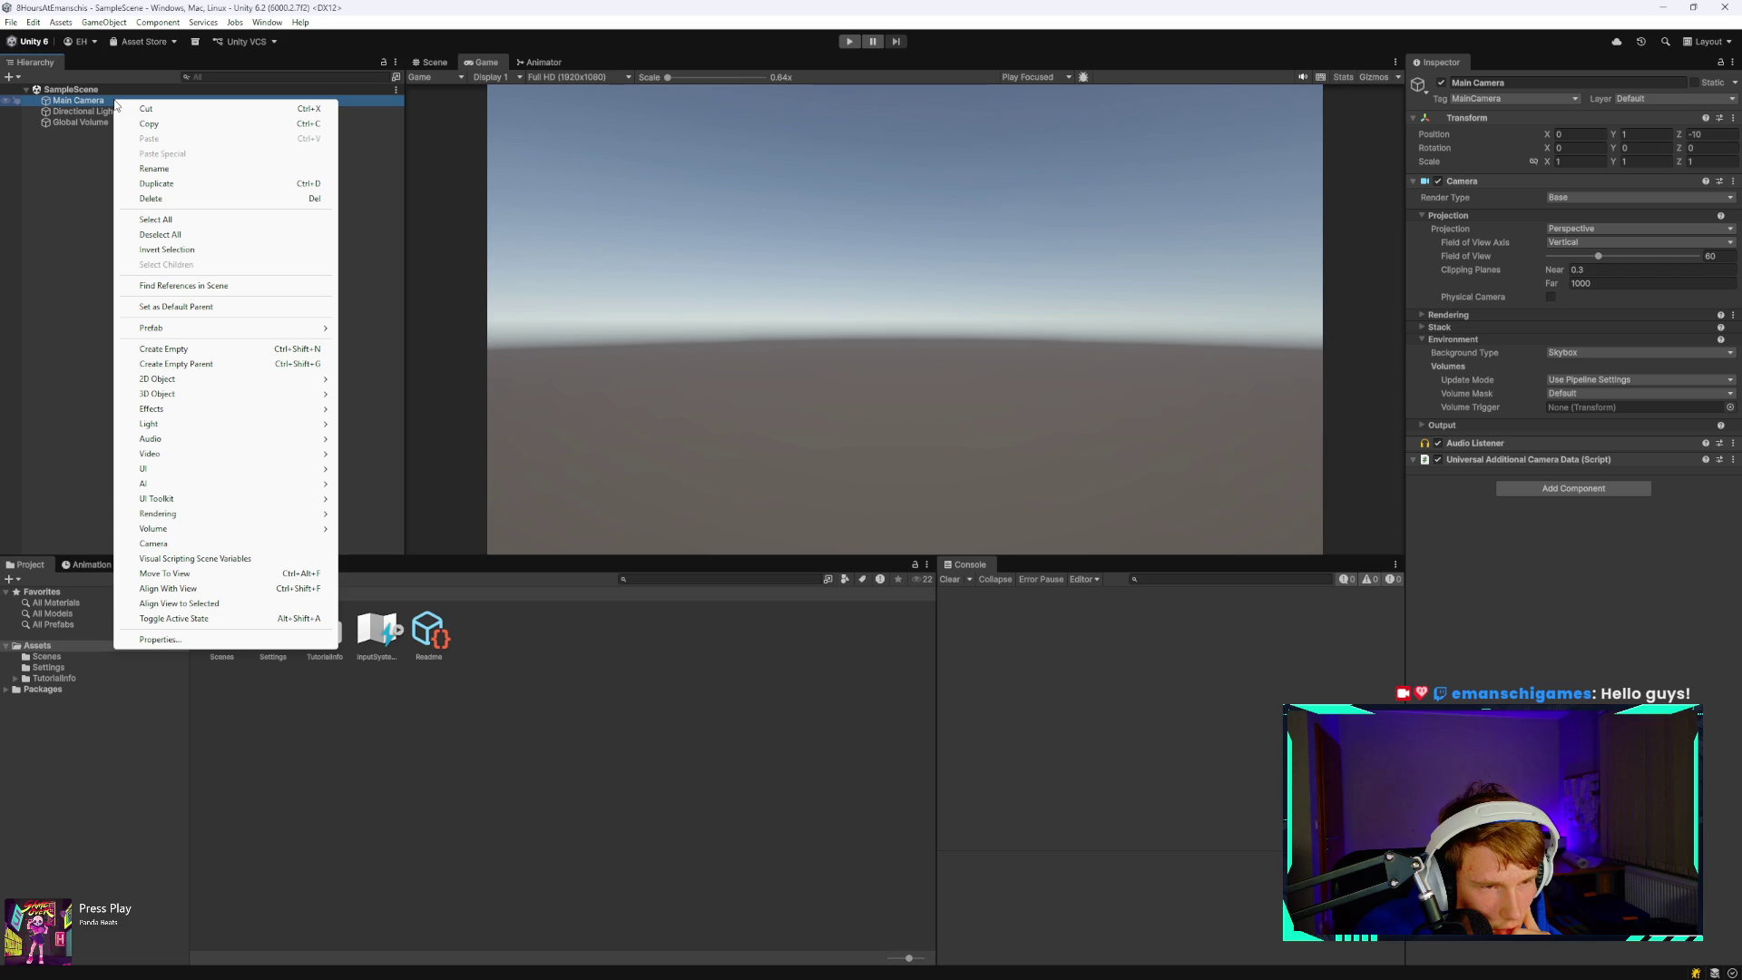
left_click(86, 277)
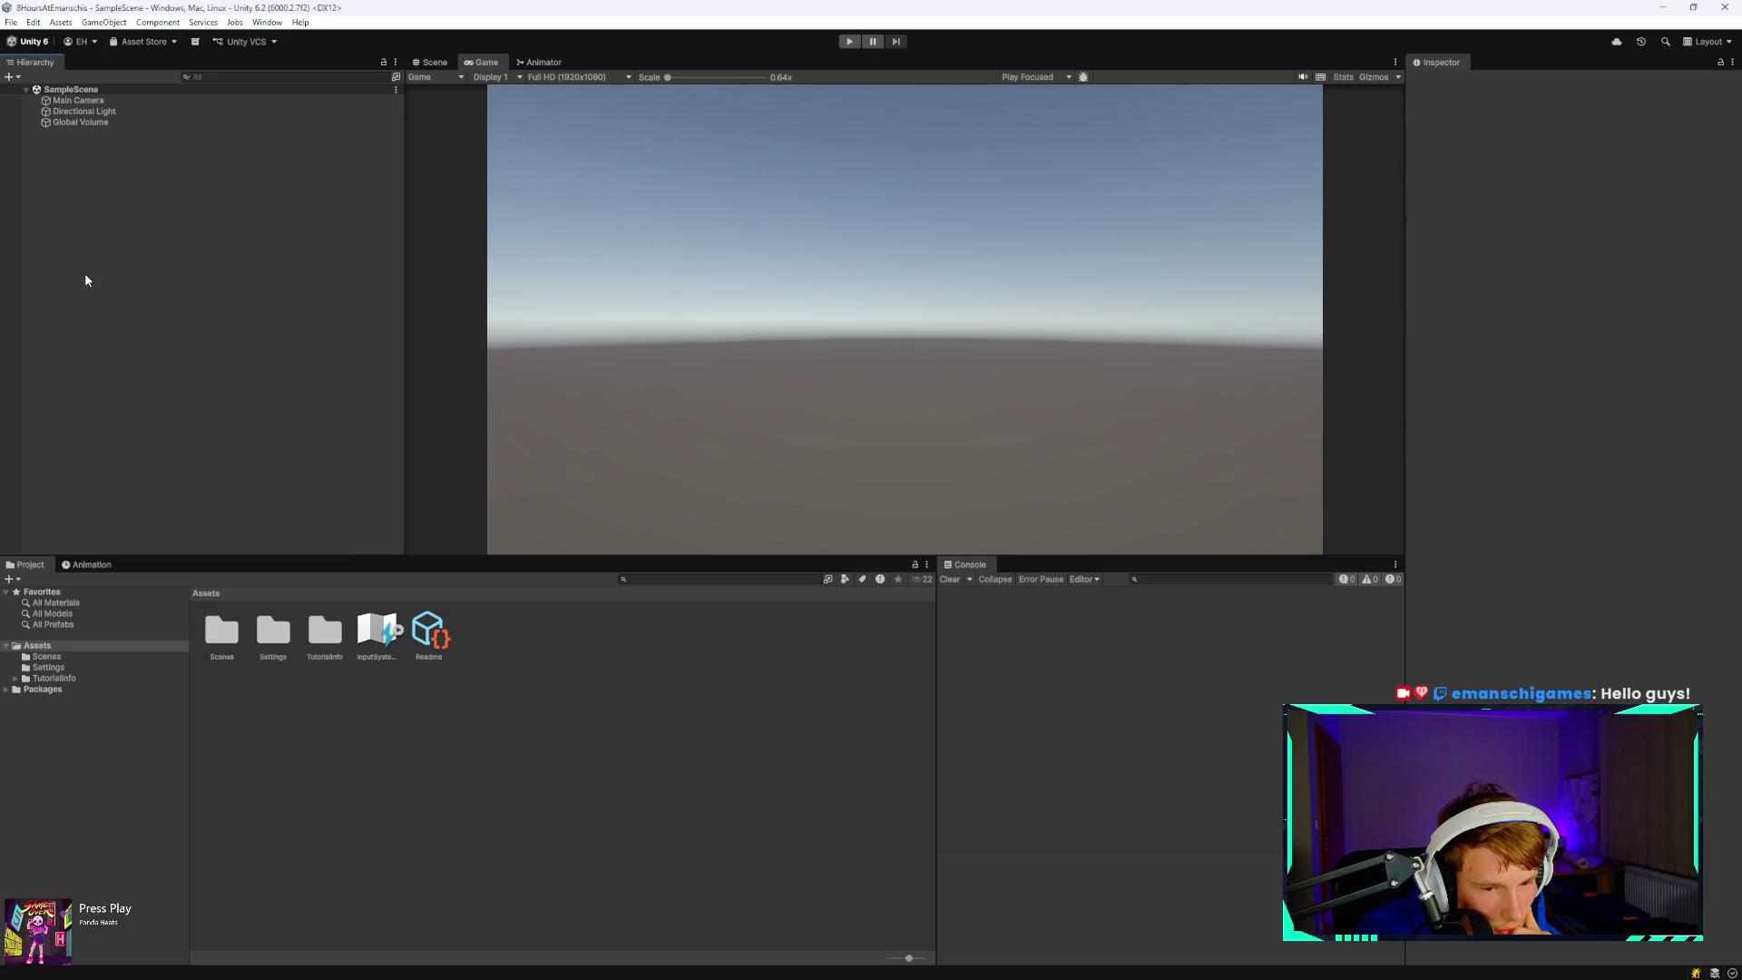
right_click(293, 854)
mouse_move(363, 496)
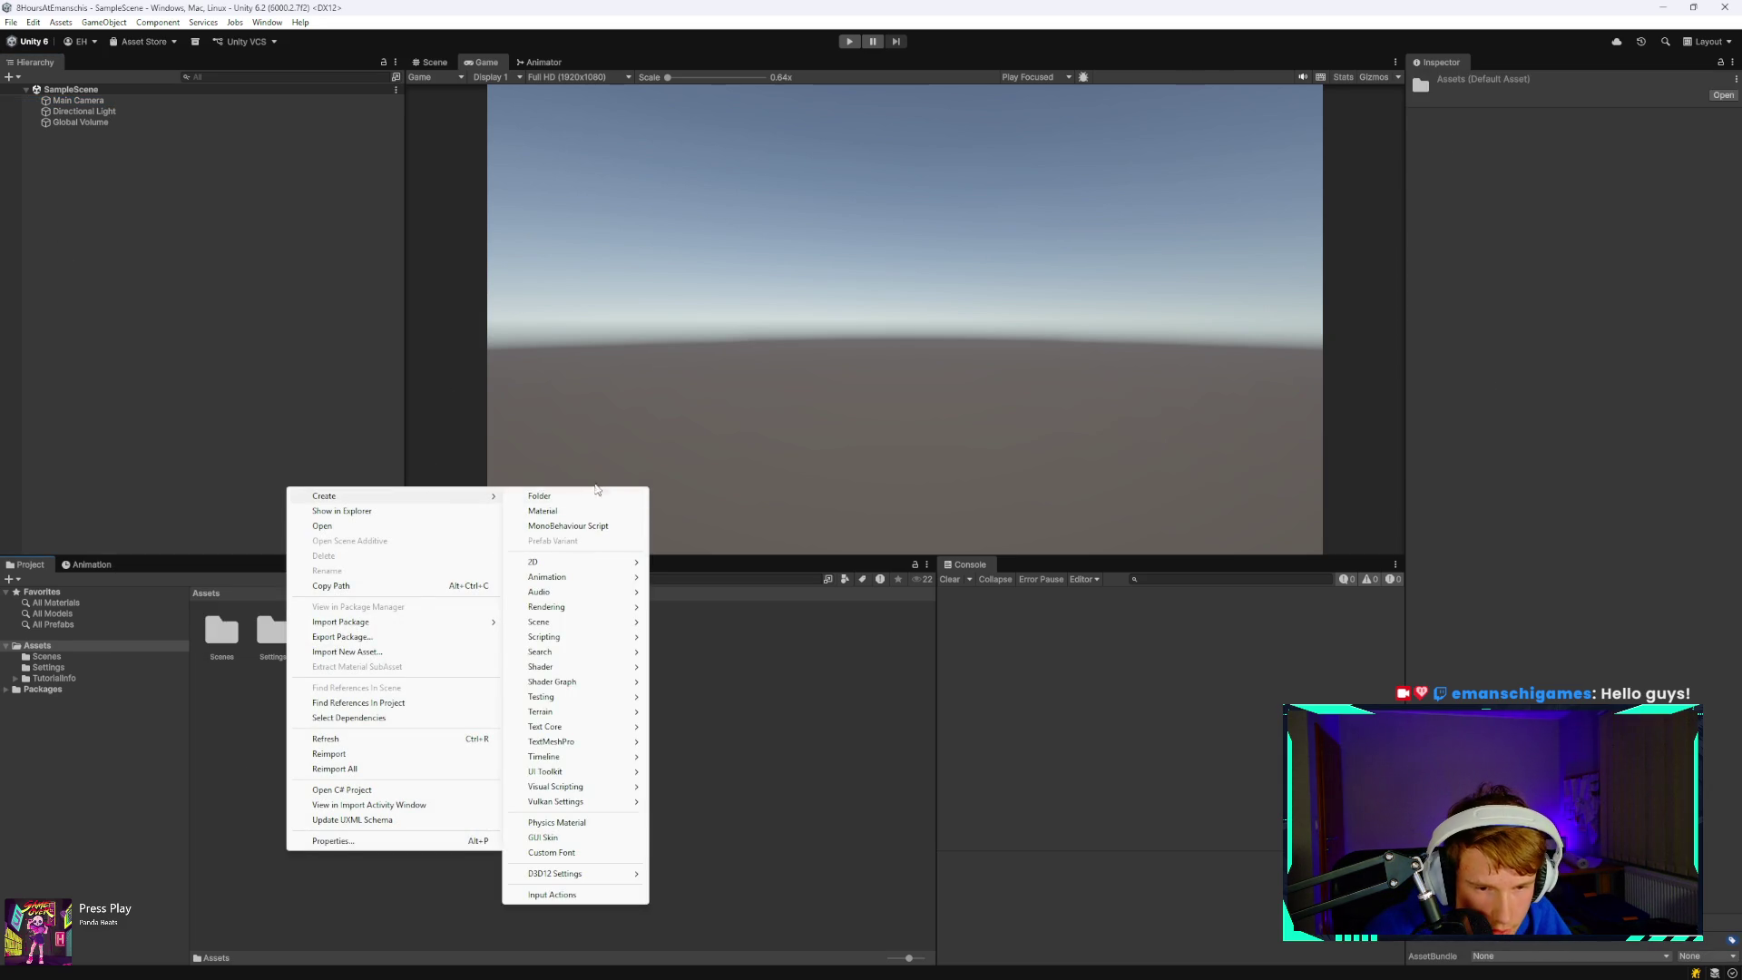
left_click(540, 496)
type("Scripts")
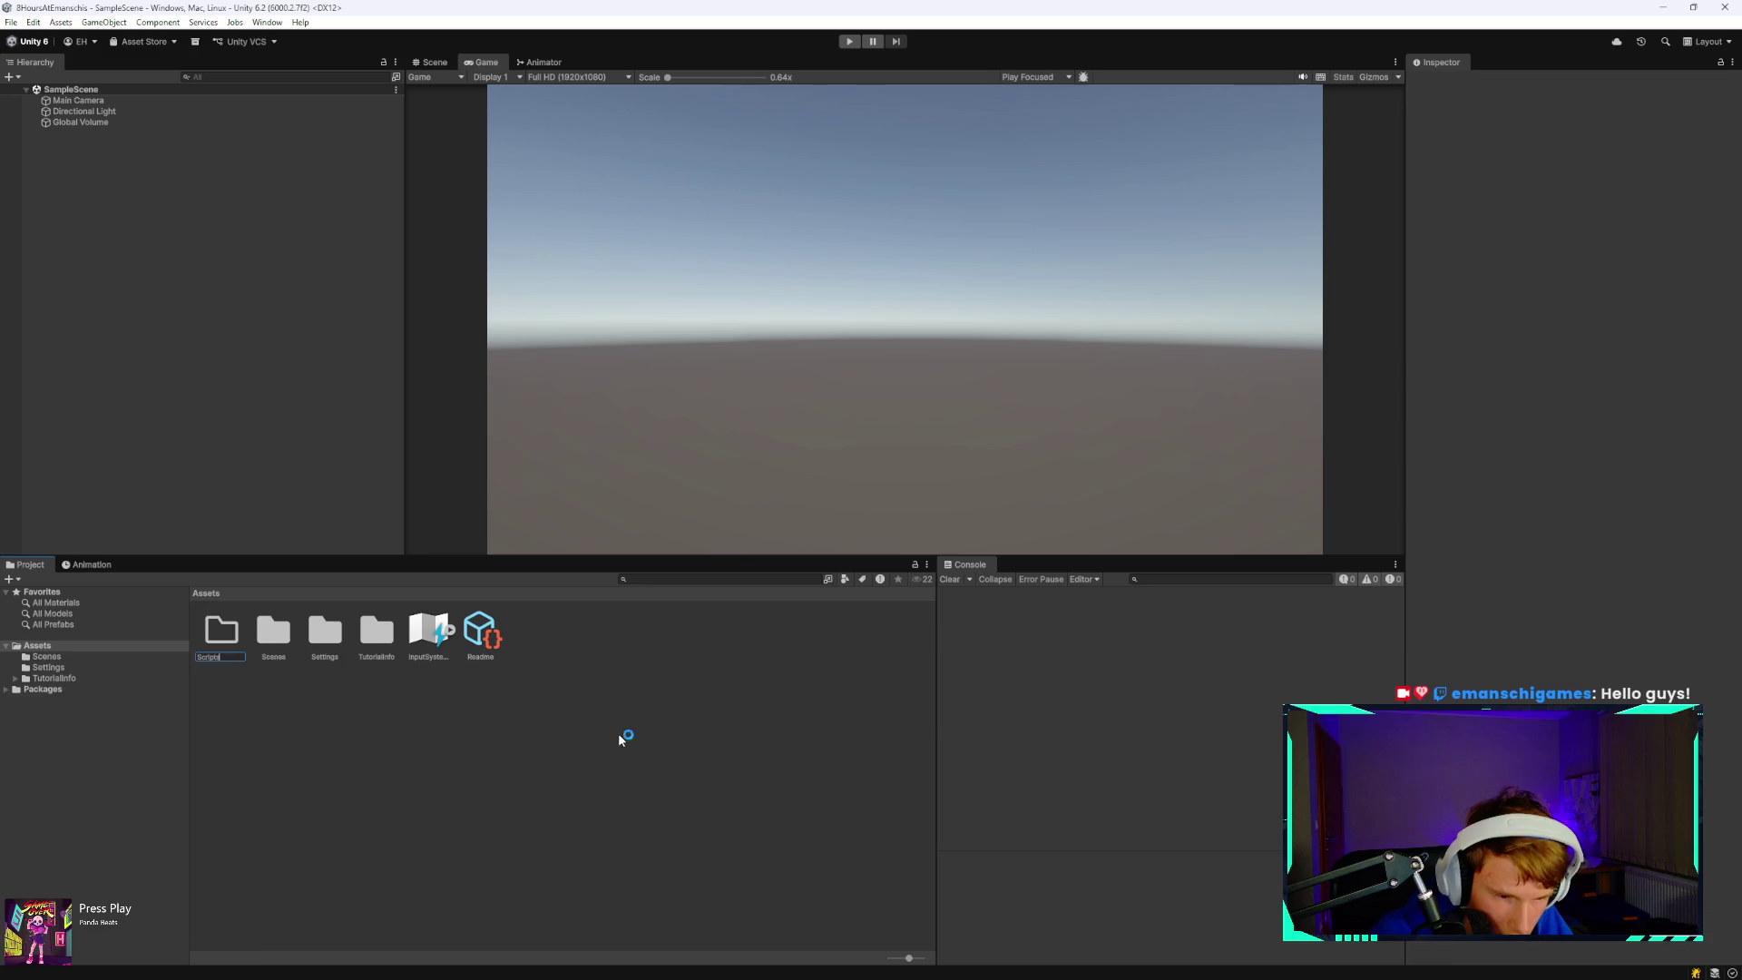
key("Return")
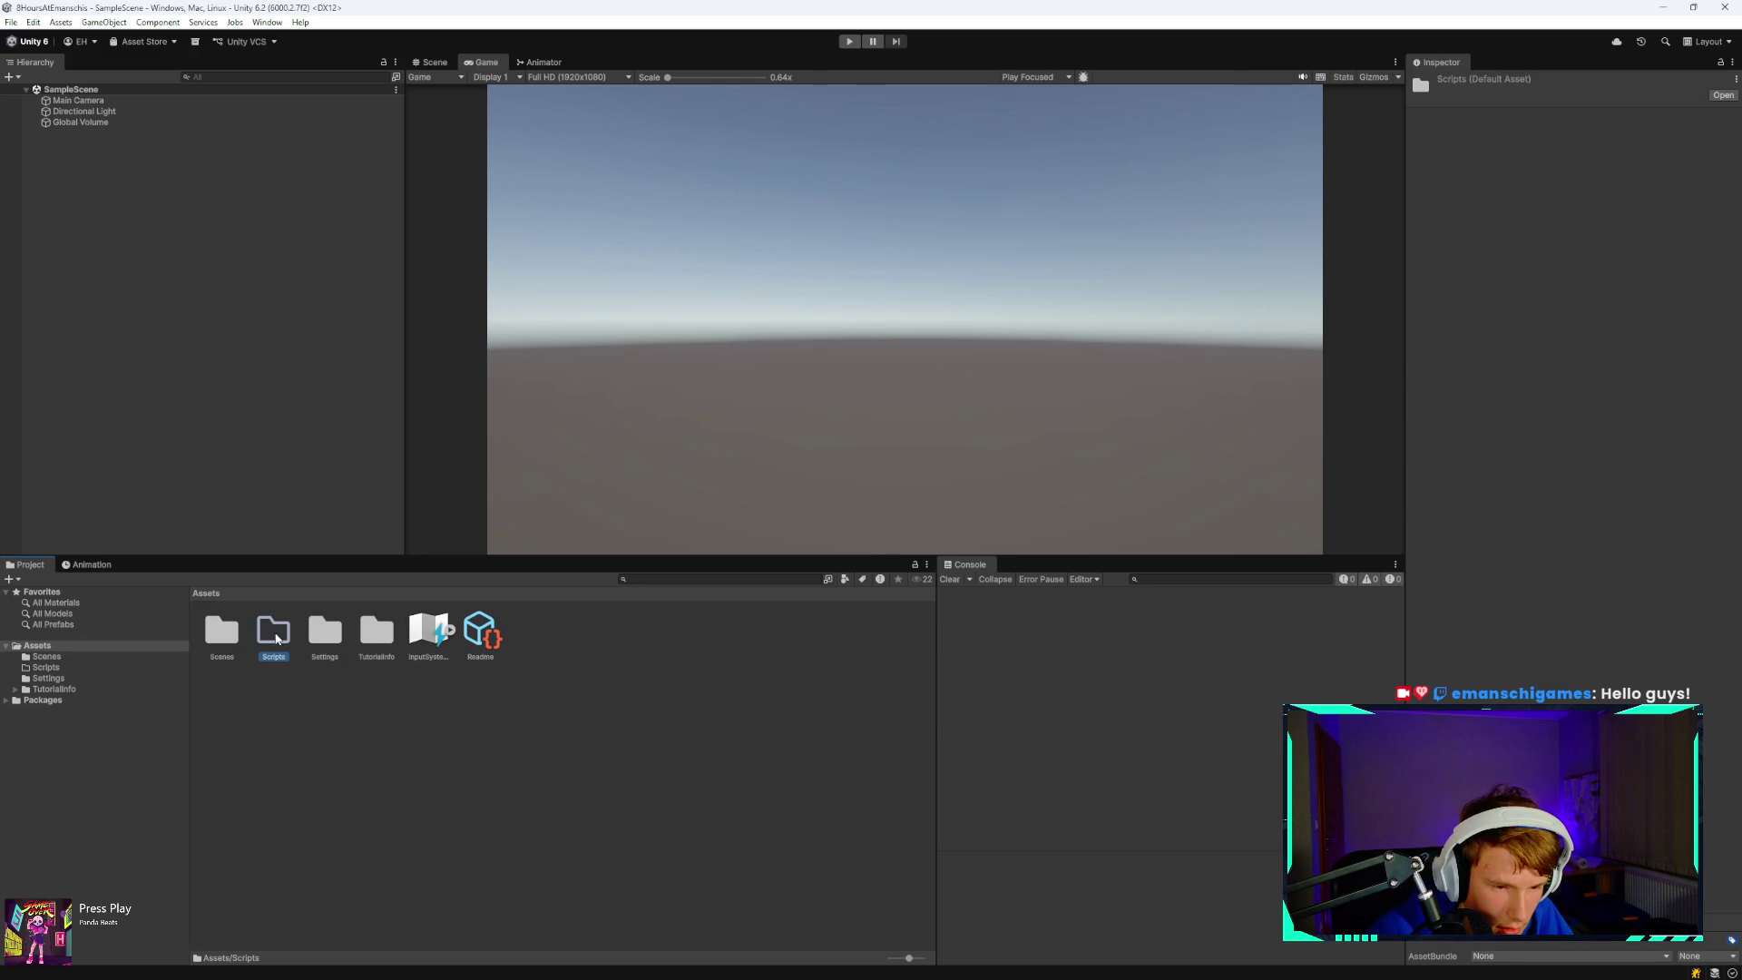
- Open the Scripts folder and bring up its Create > Scripting menu
double_click(277, 638)
right_click(265, 640)
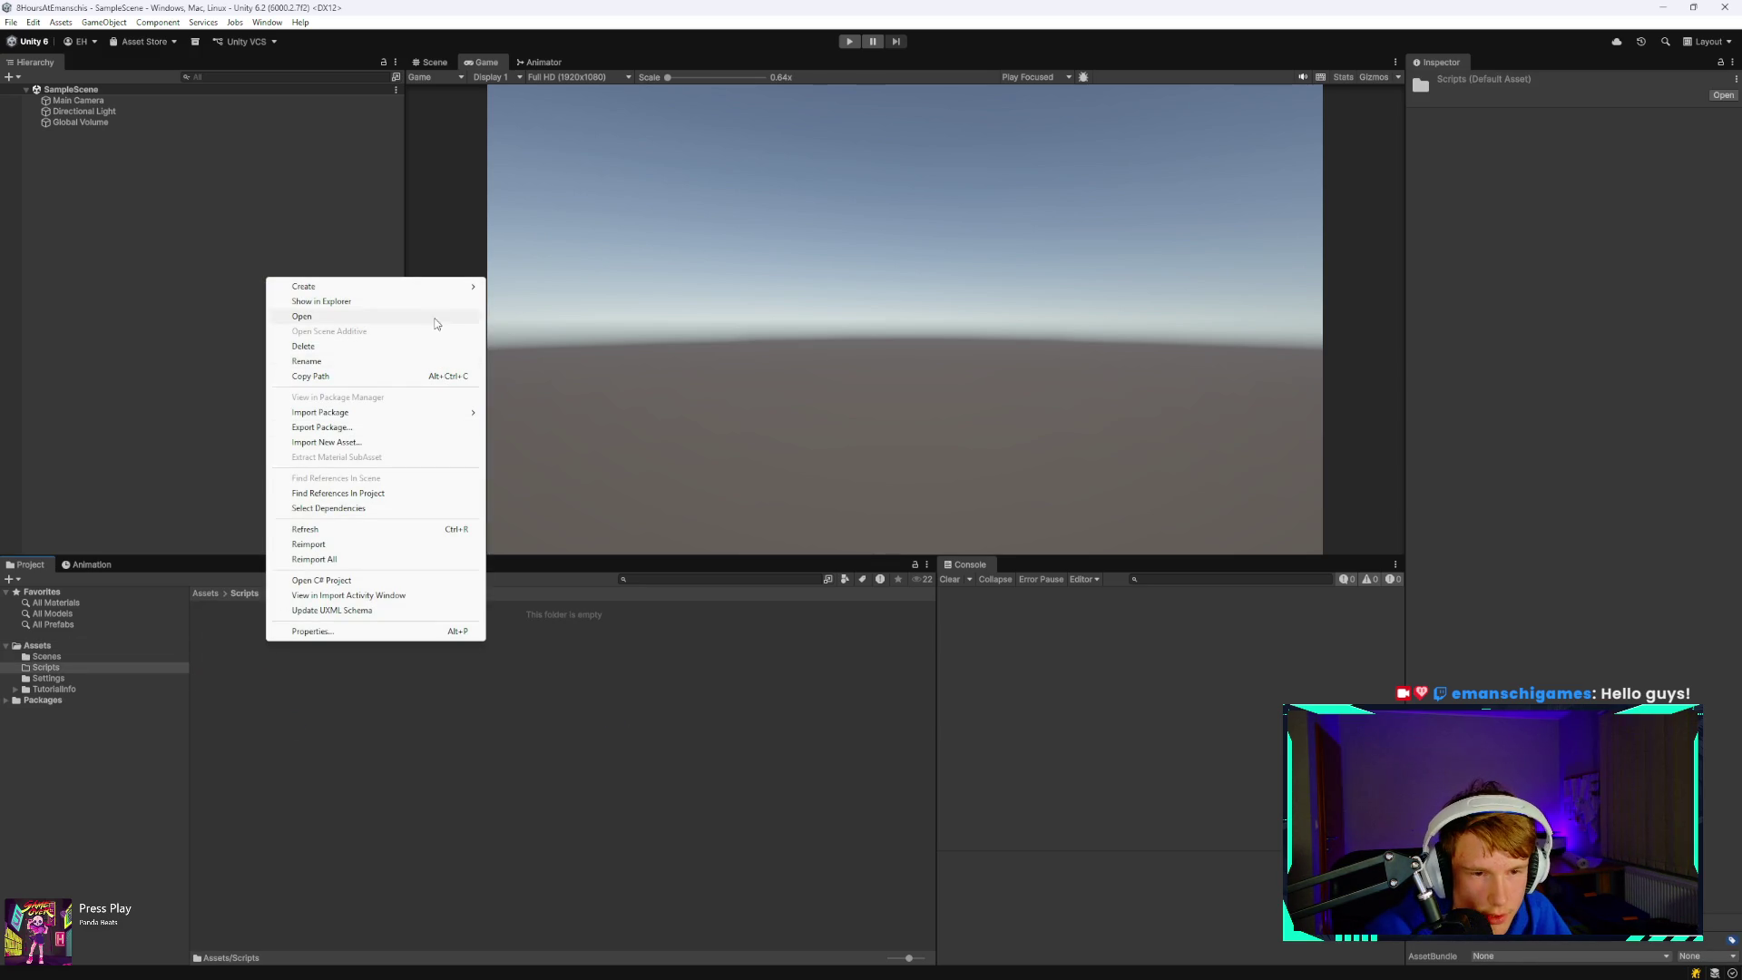
mouse_move(454, 288)
mouse_move(540, 366)
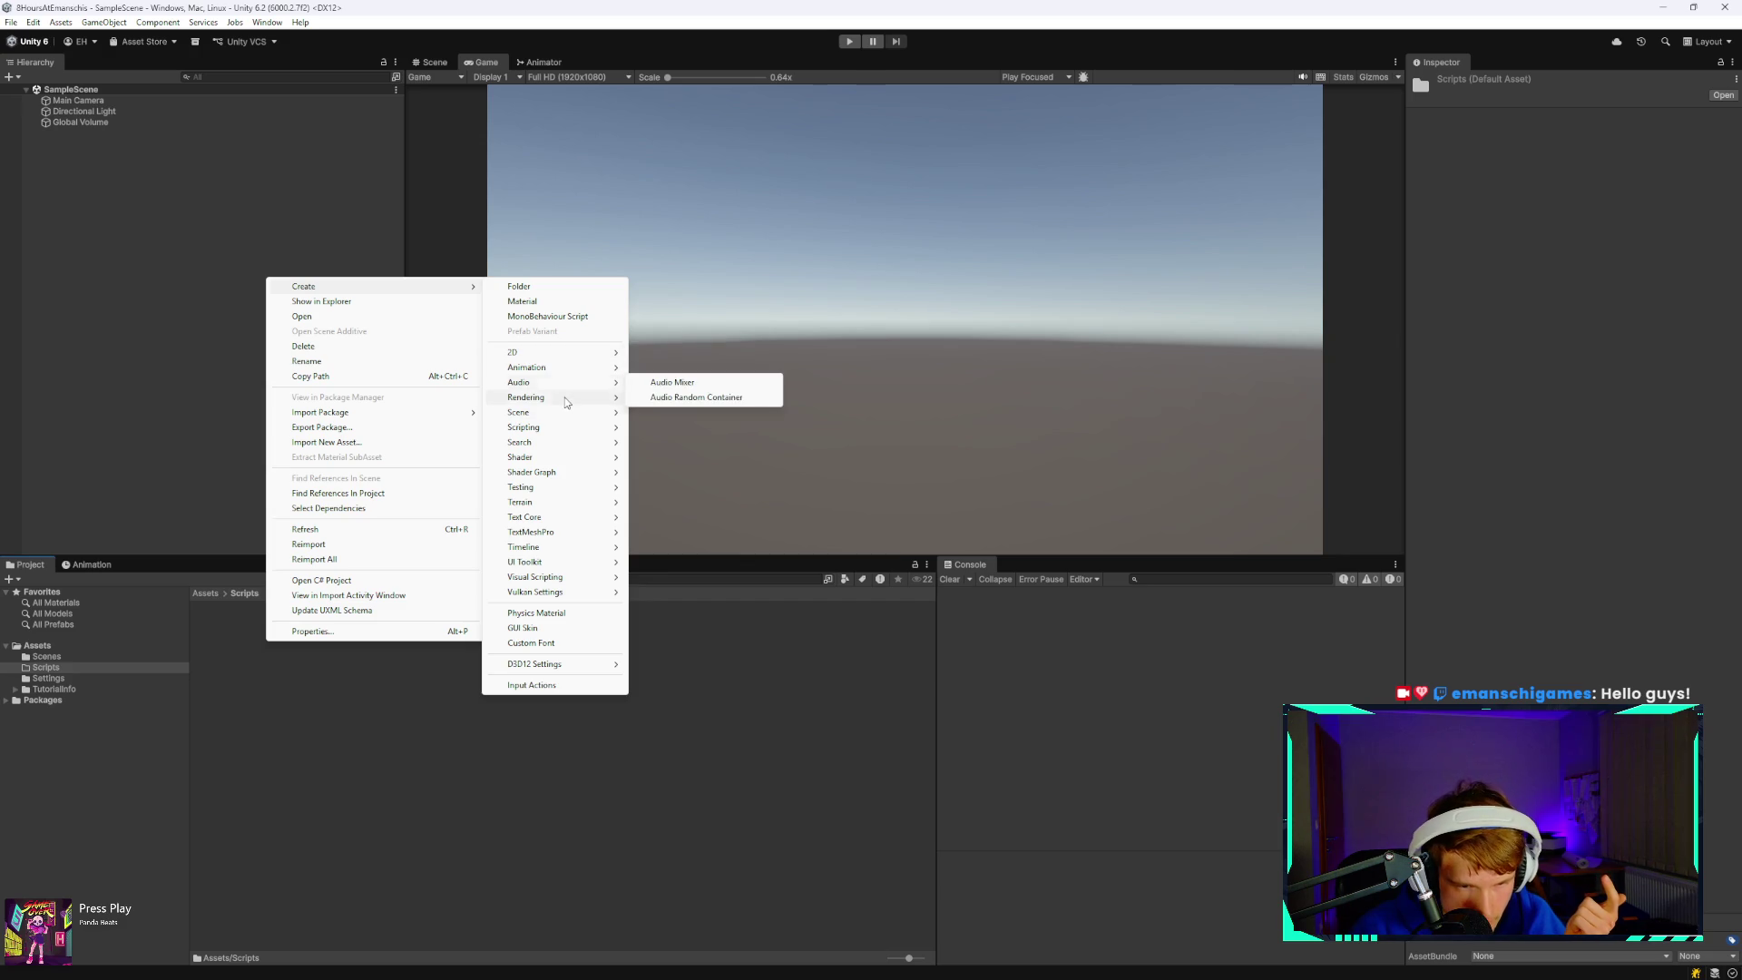
mouse_move(576, 430)
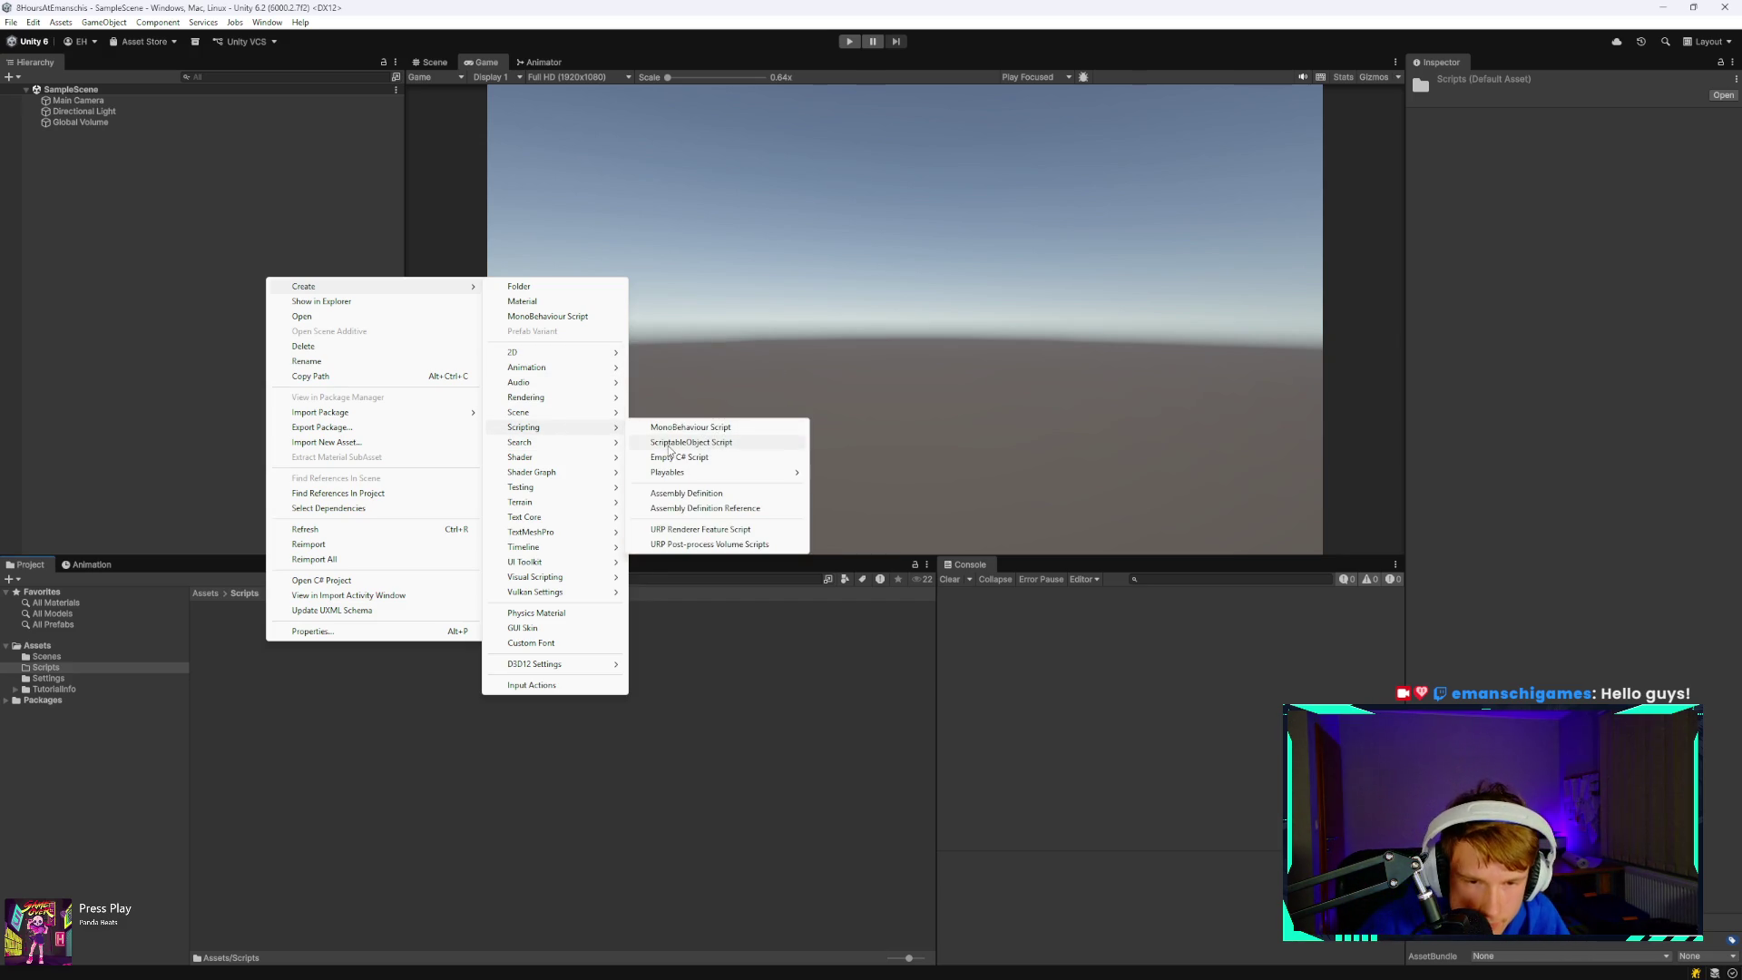
- Create an empty C# script named FPSLimiter in the Scripts folder
left_click(700, 458)
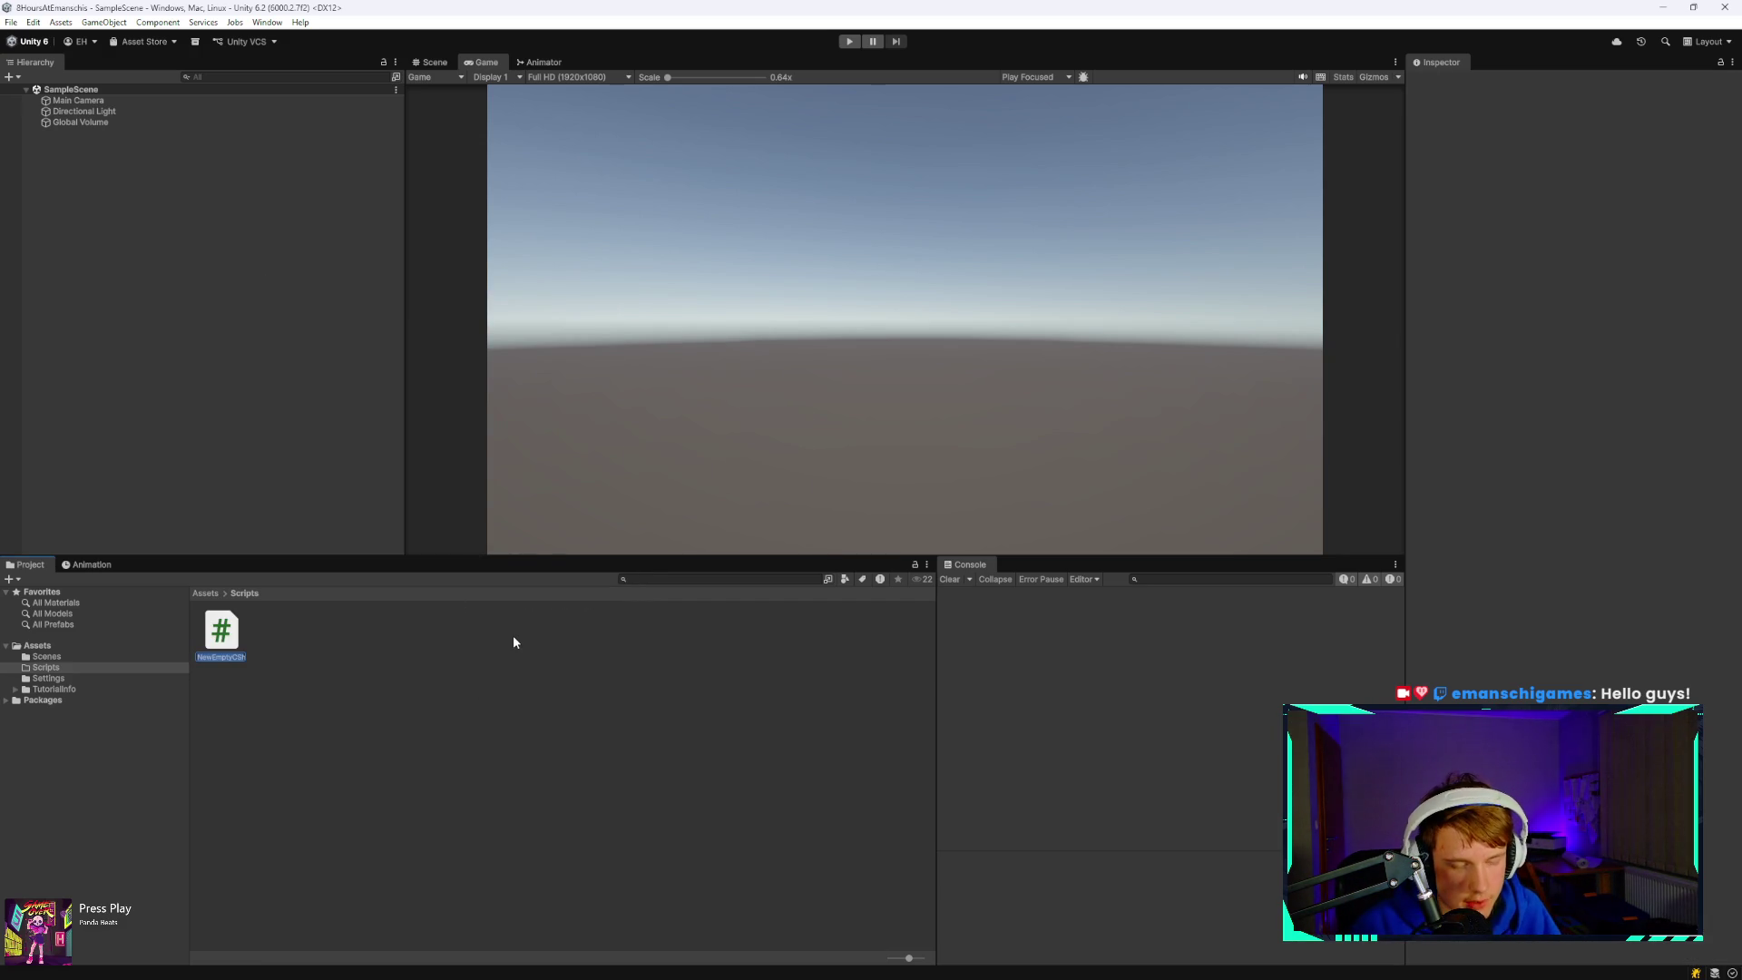
key("BackSpace")
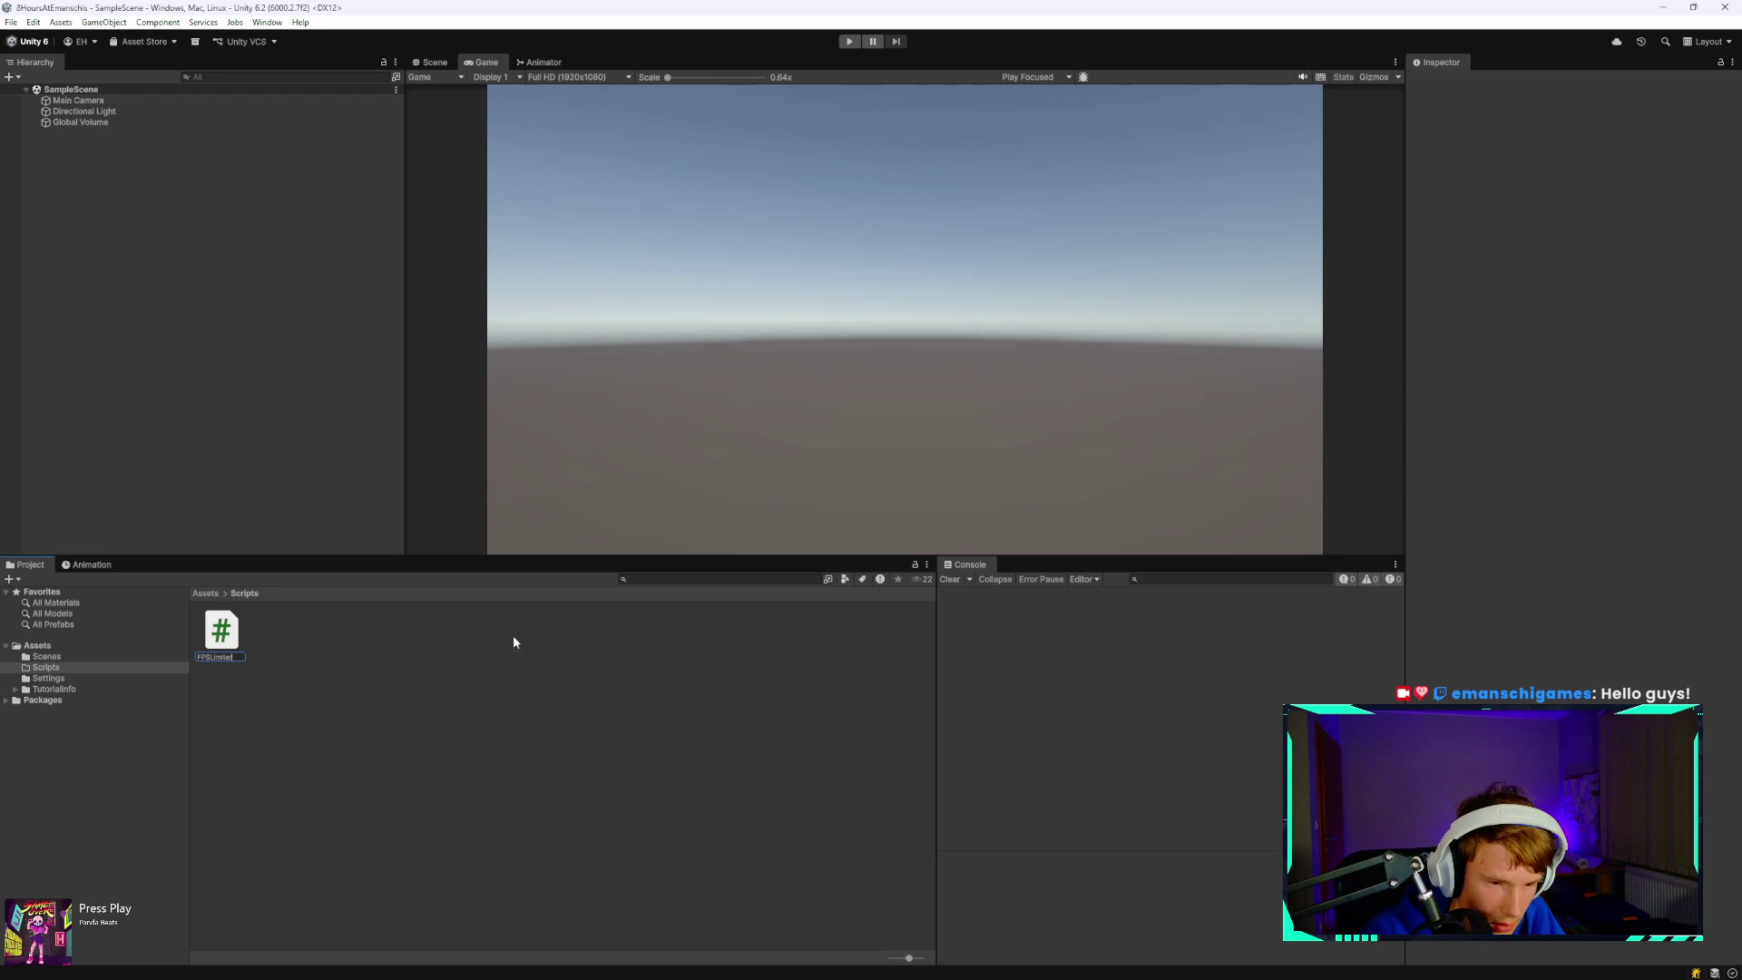
key("Return")
- Add an empty FPSLimiter object to the scene and try dragging the script onto it
right_click(98, 203)
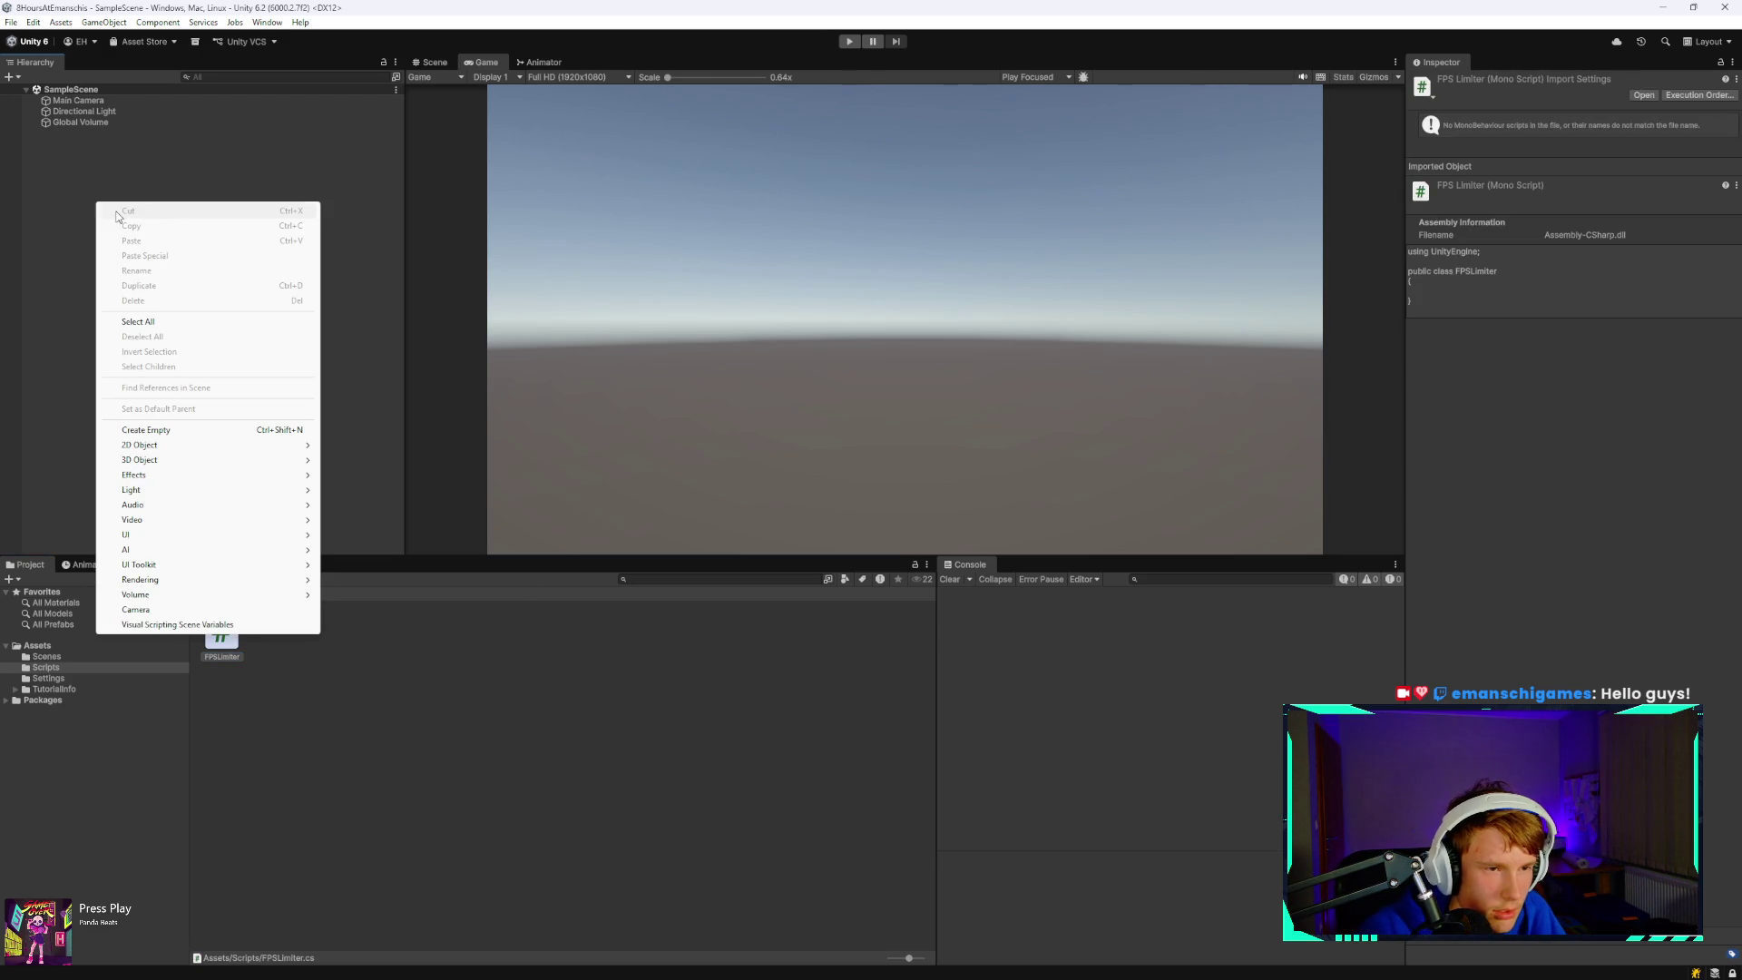
left_click(163, 429)
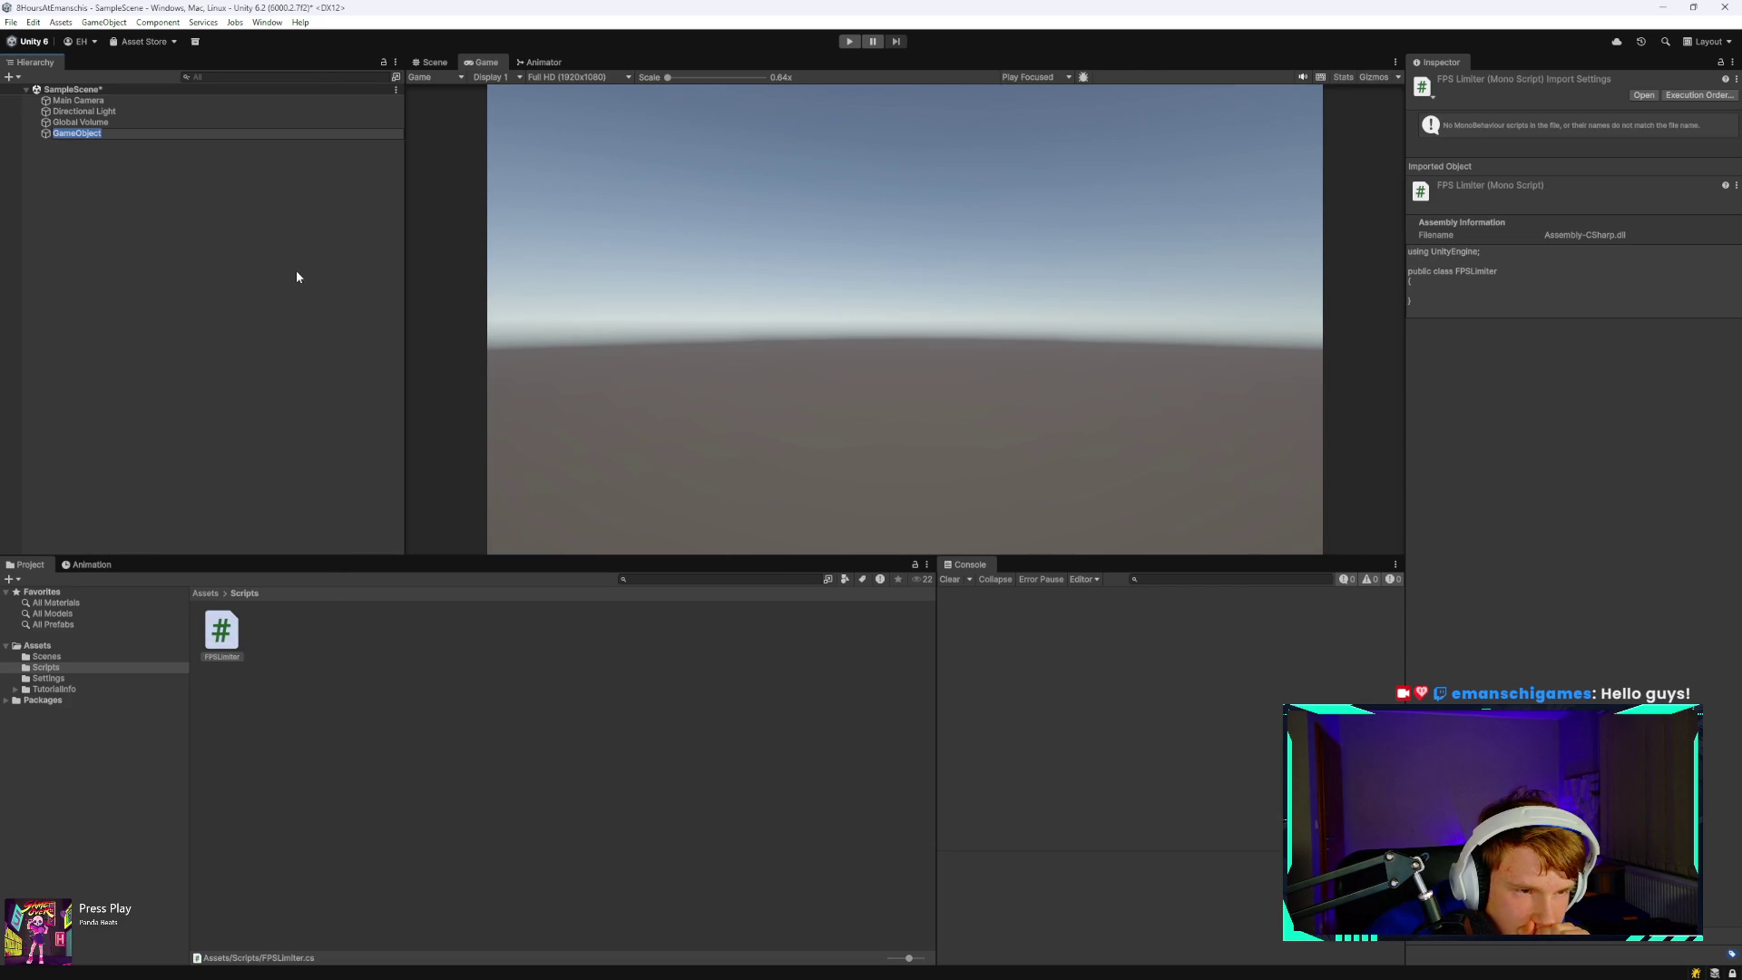
type("FPS")
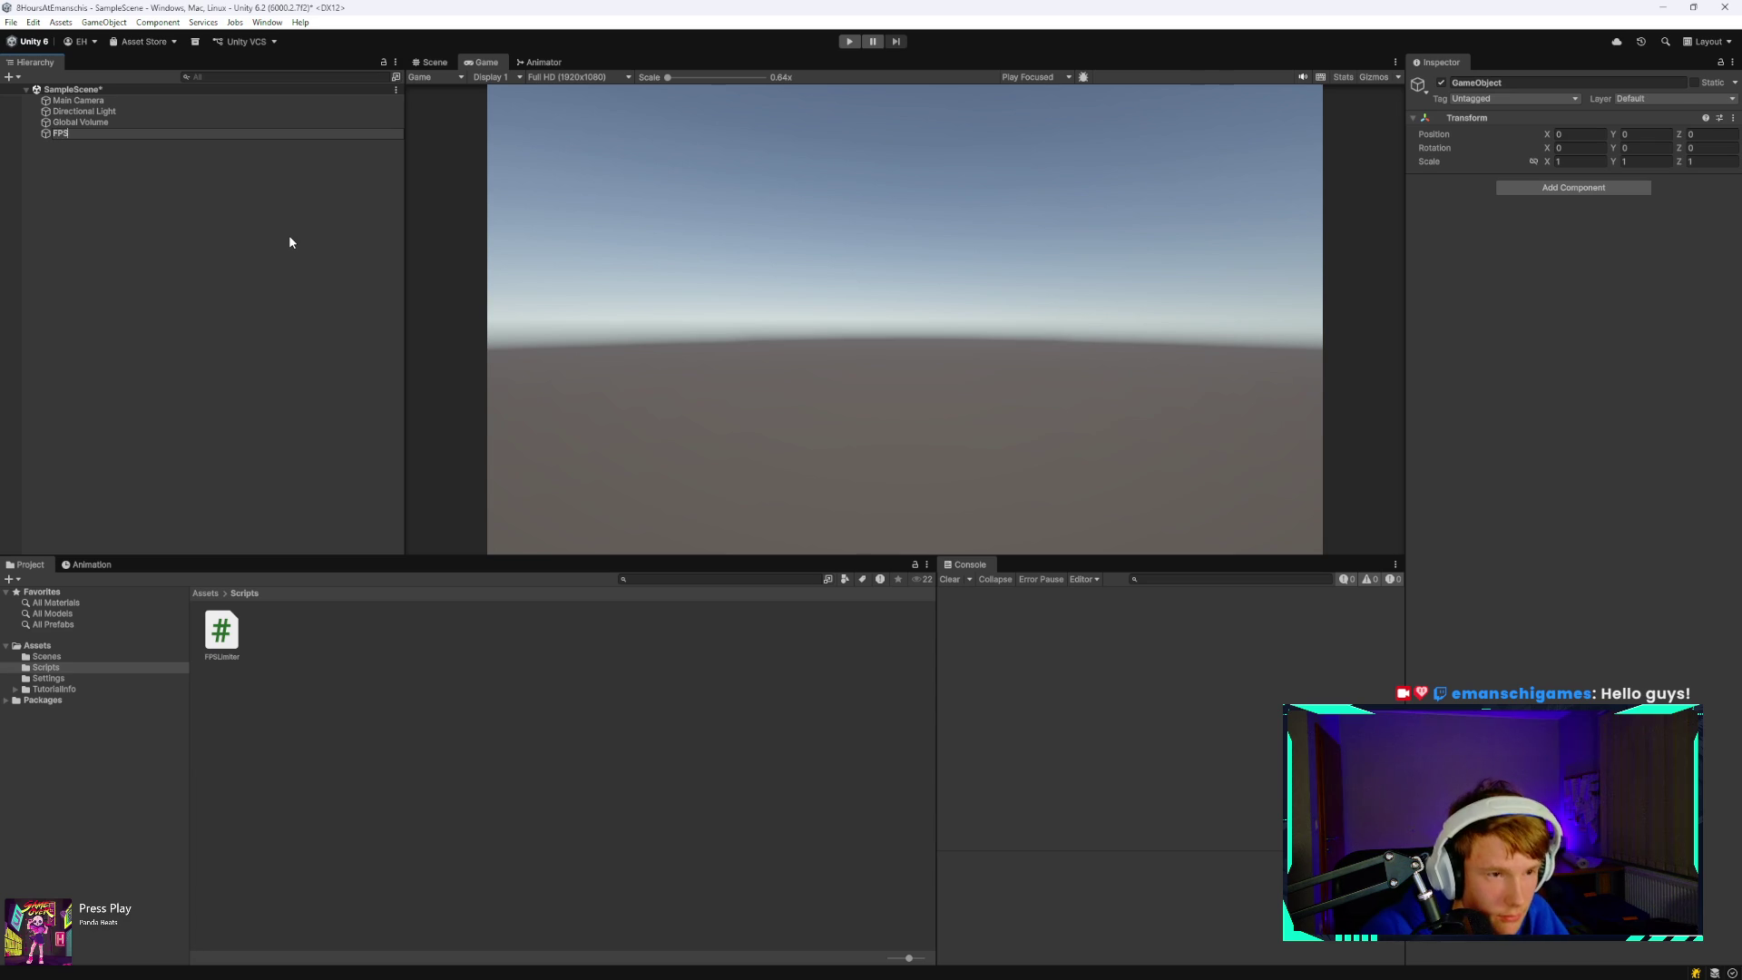
type("Limiter")
key("Return")
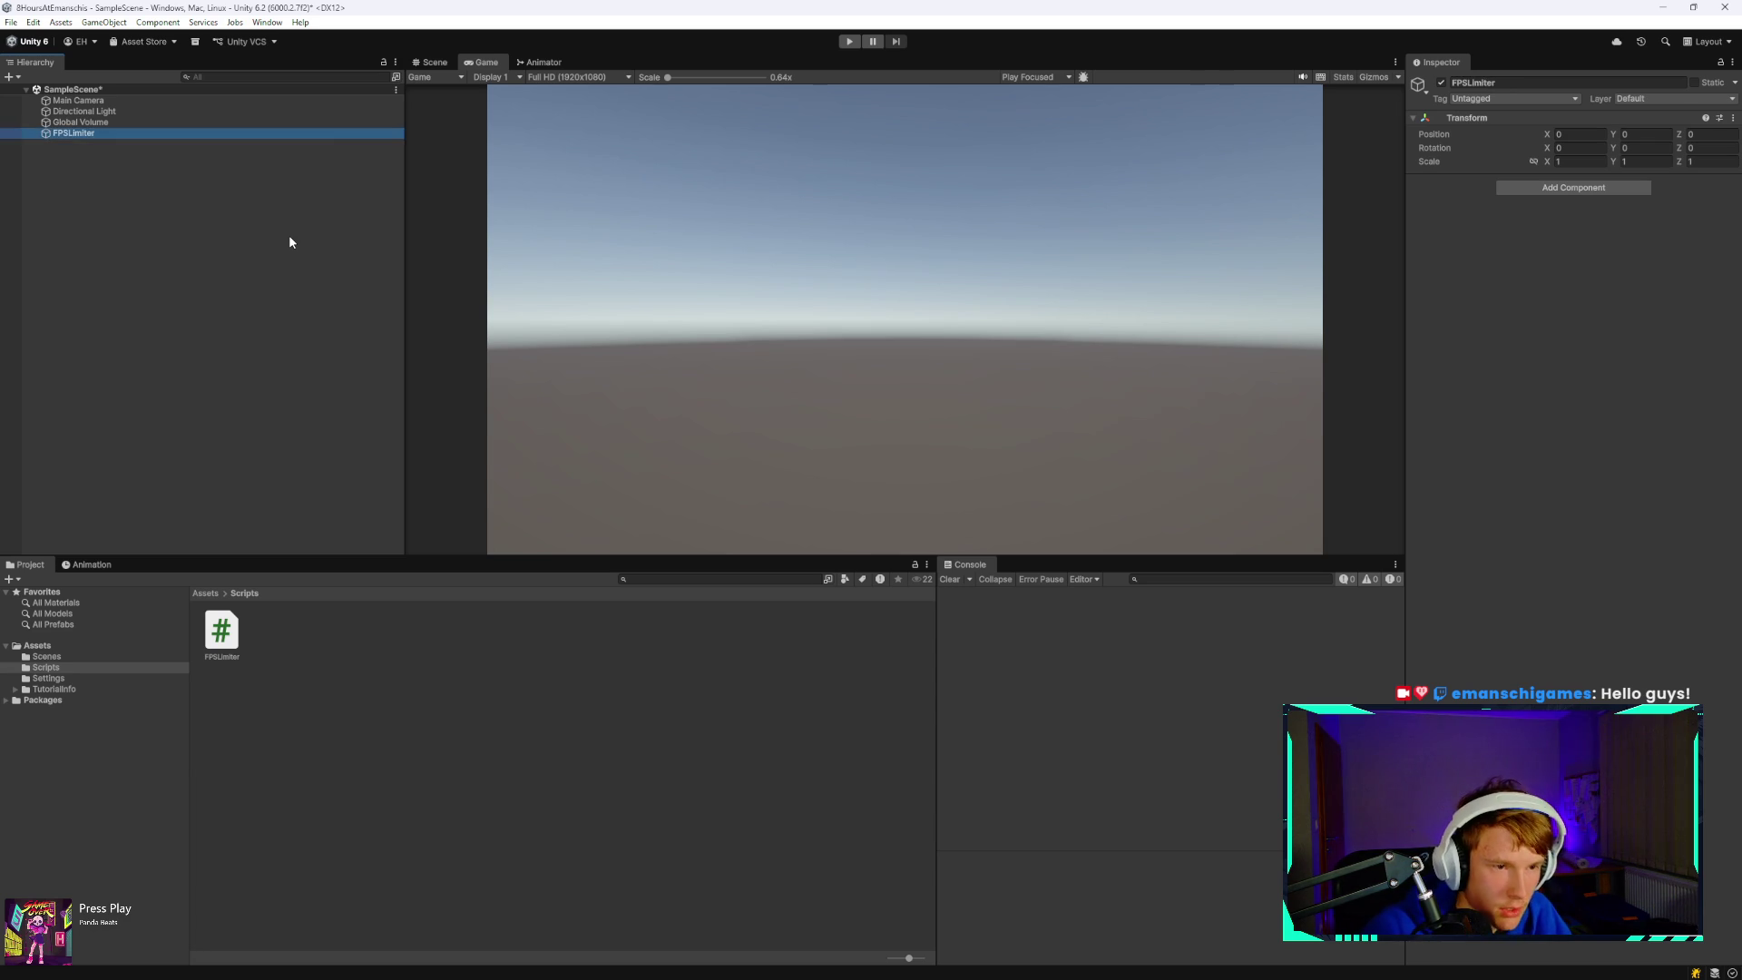
left_click_drag(228, 633, 1677, 444)
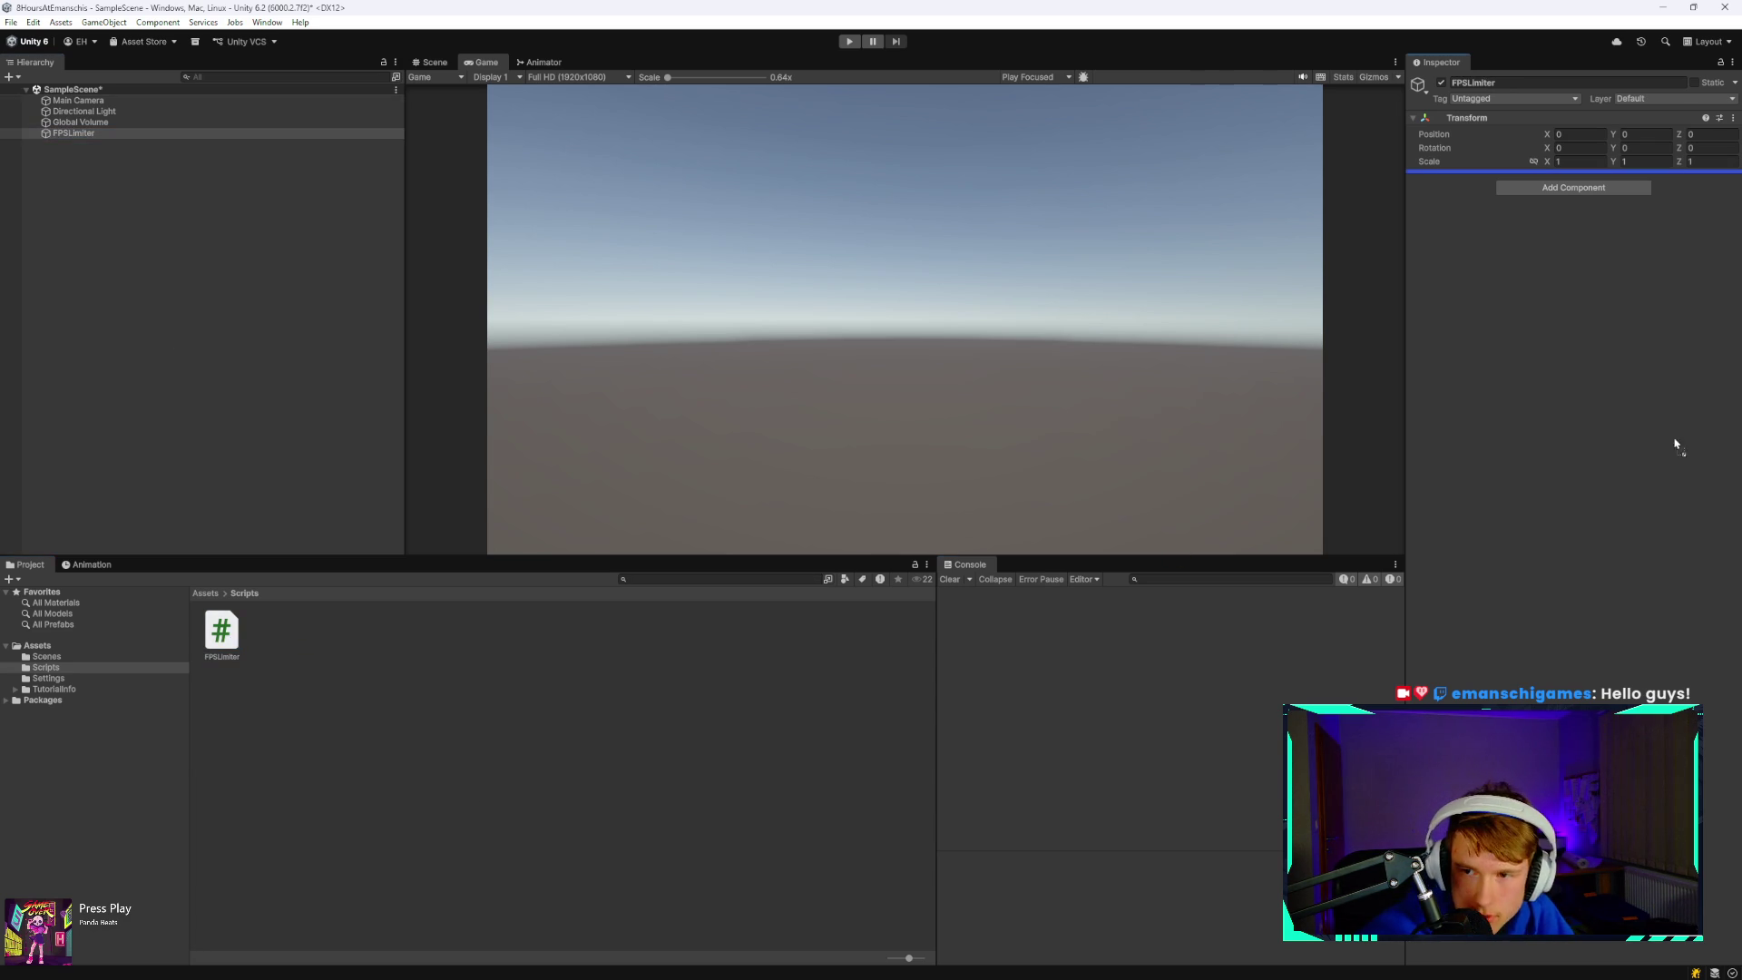
left_click_drag(1546, 343, 1546, 345)
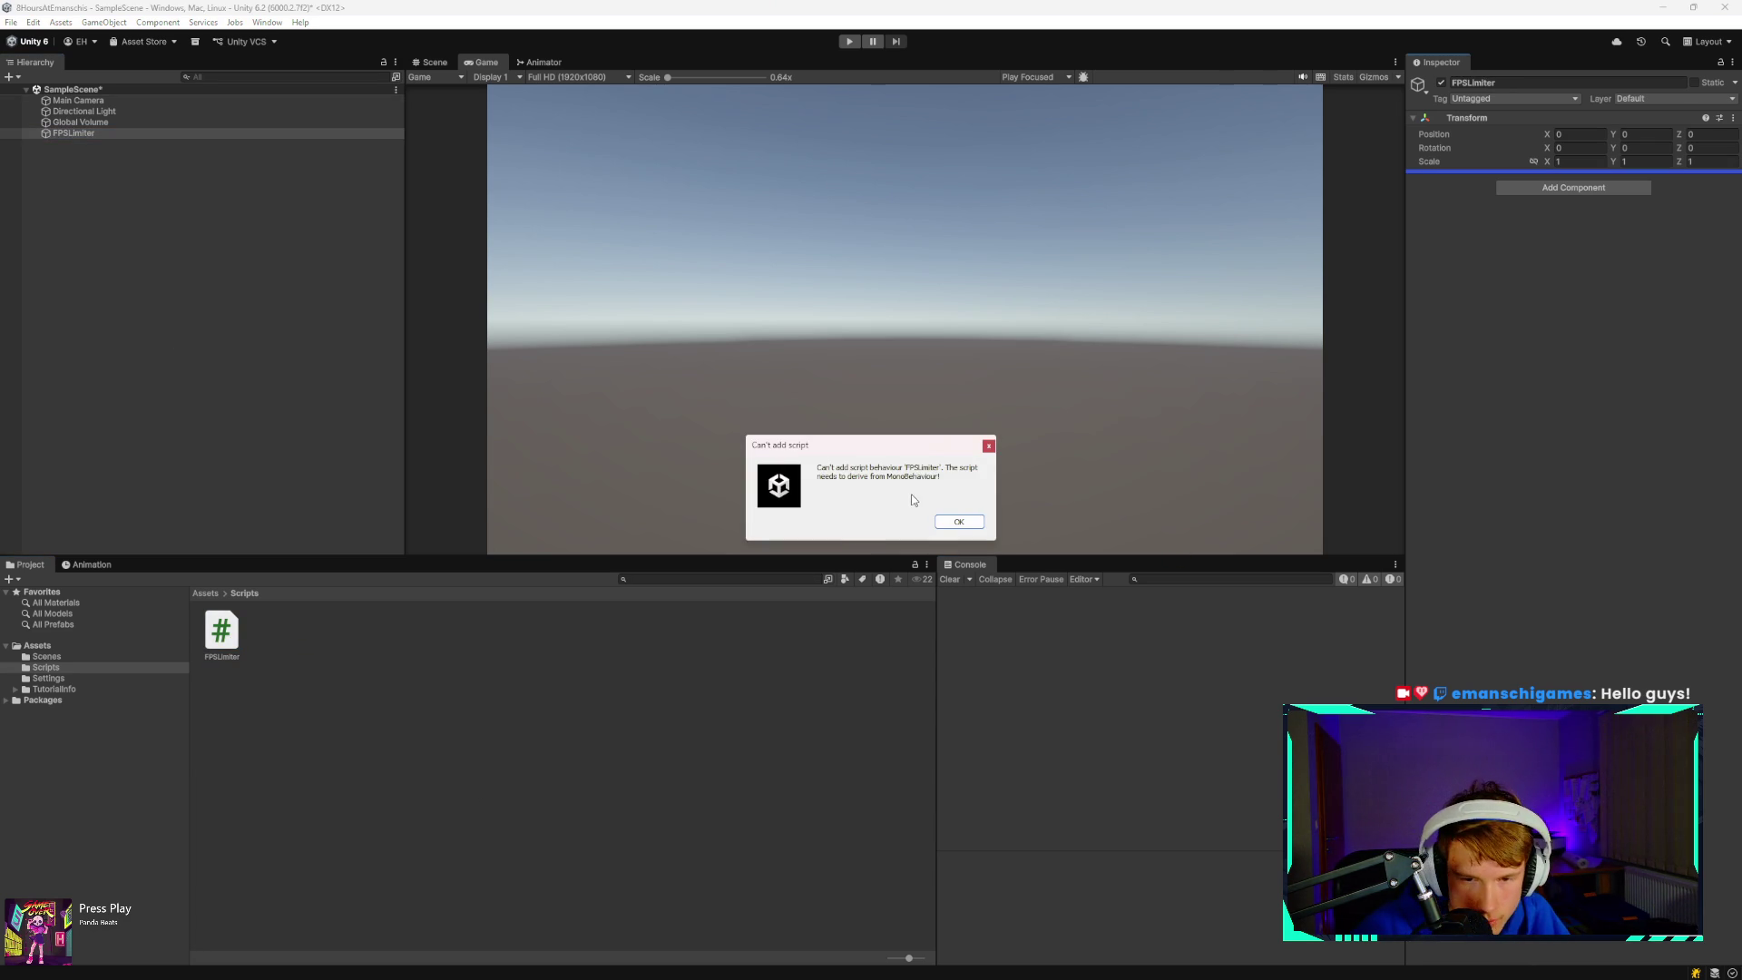
- Dismiss the script error and permanently delete the old FPSLimiter script
left_click(959, 524)
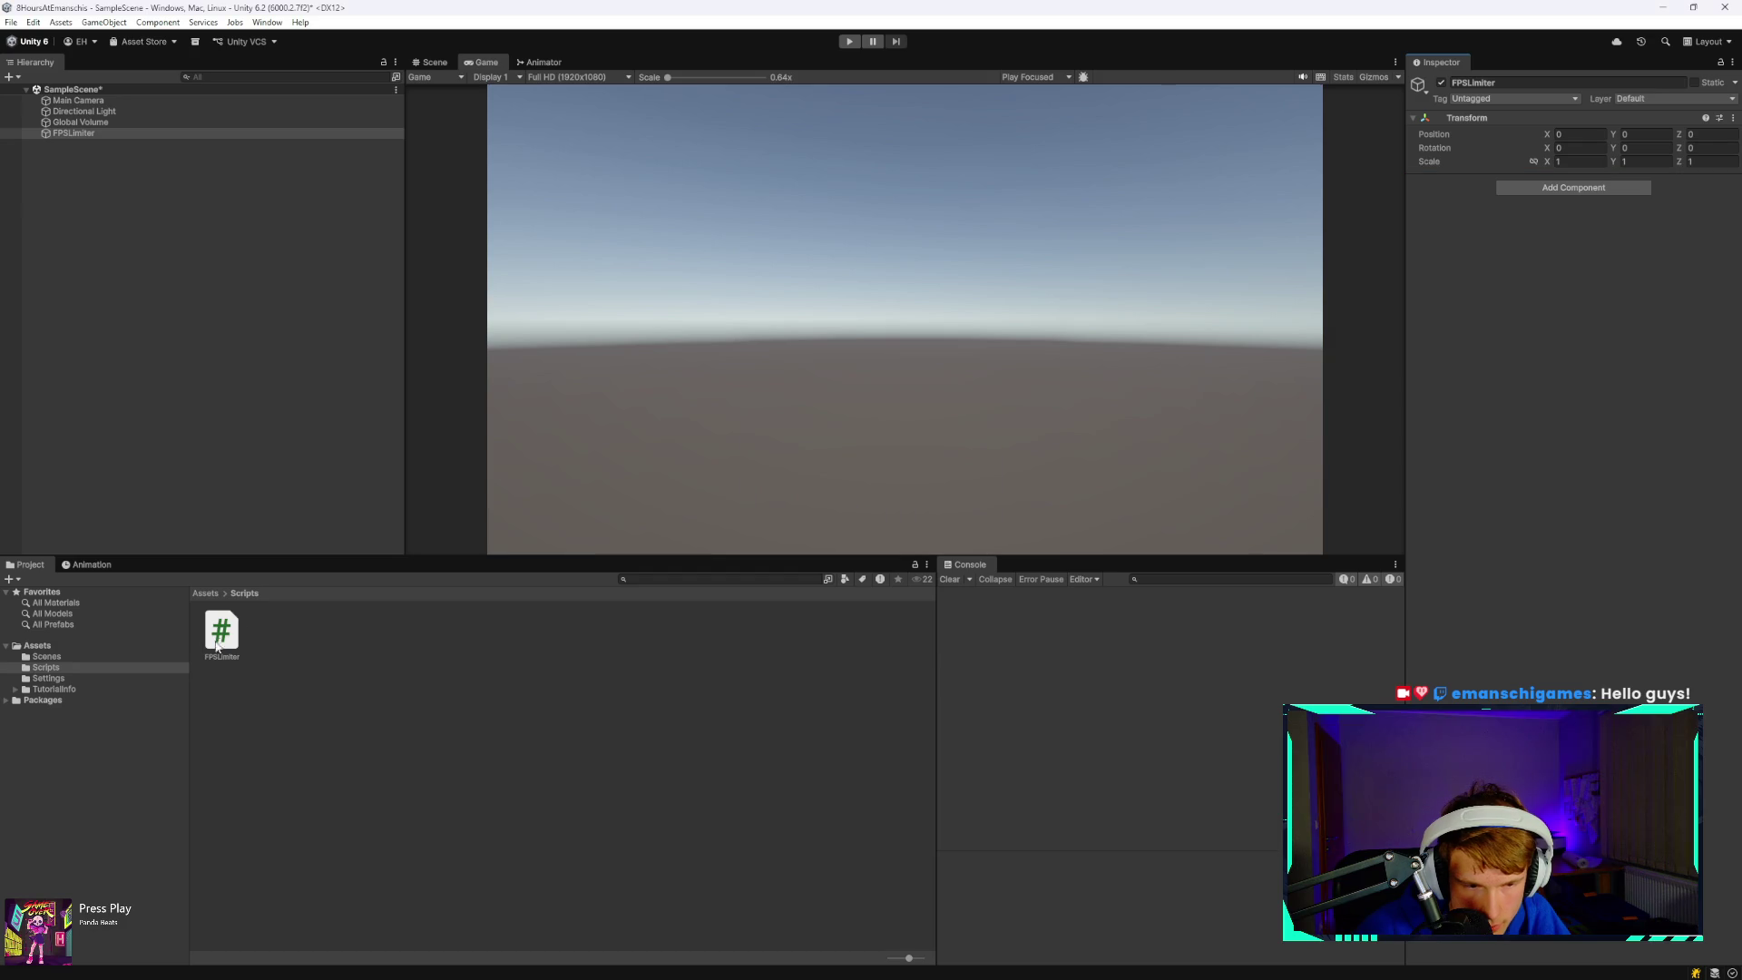
left_click(221, 633)
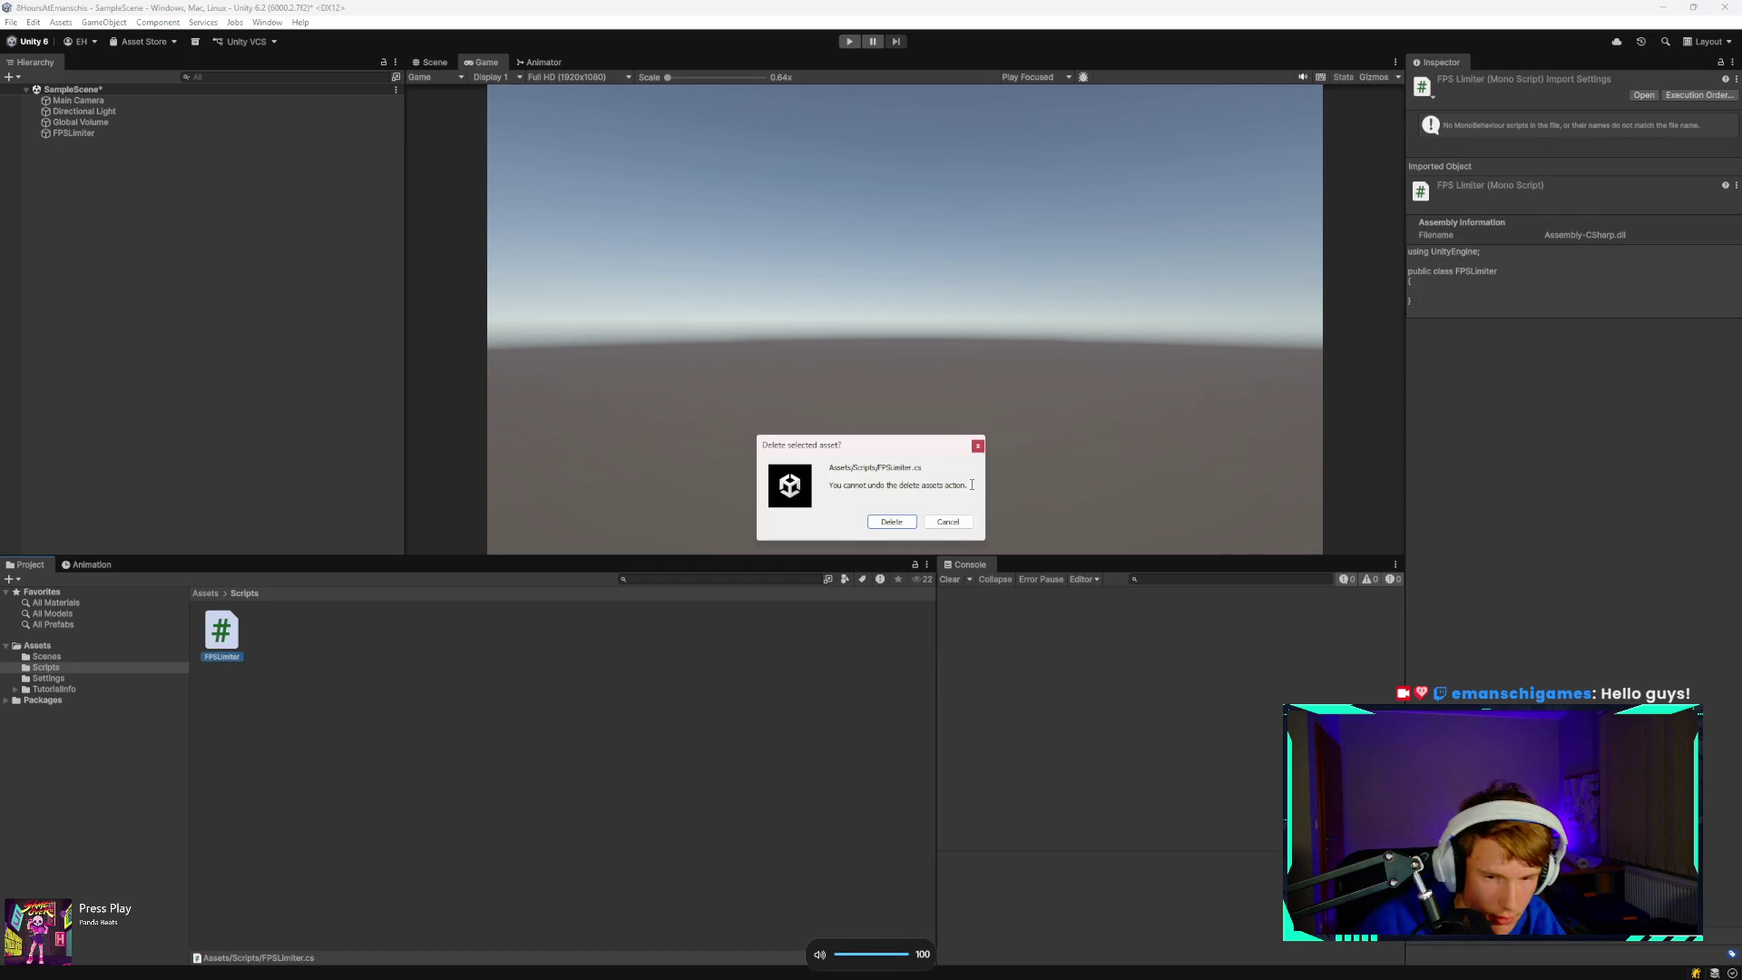
left_click(929, 526)
- Create a new MonoBehaviour script named FPSLimiter and open it in Visual Studio Code
right_click(306, 654)
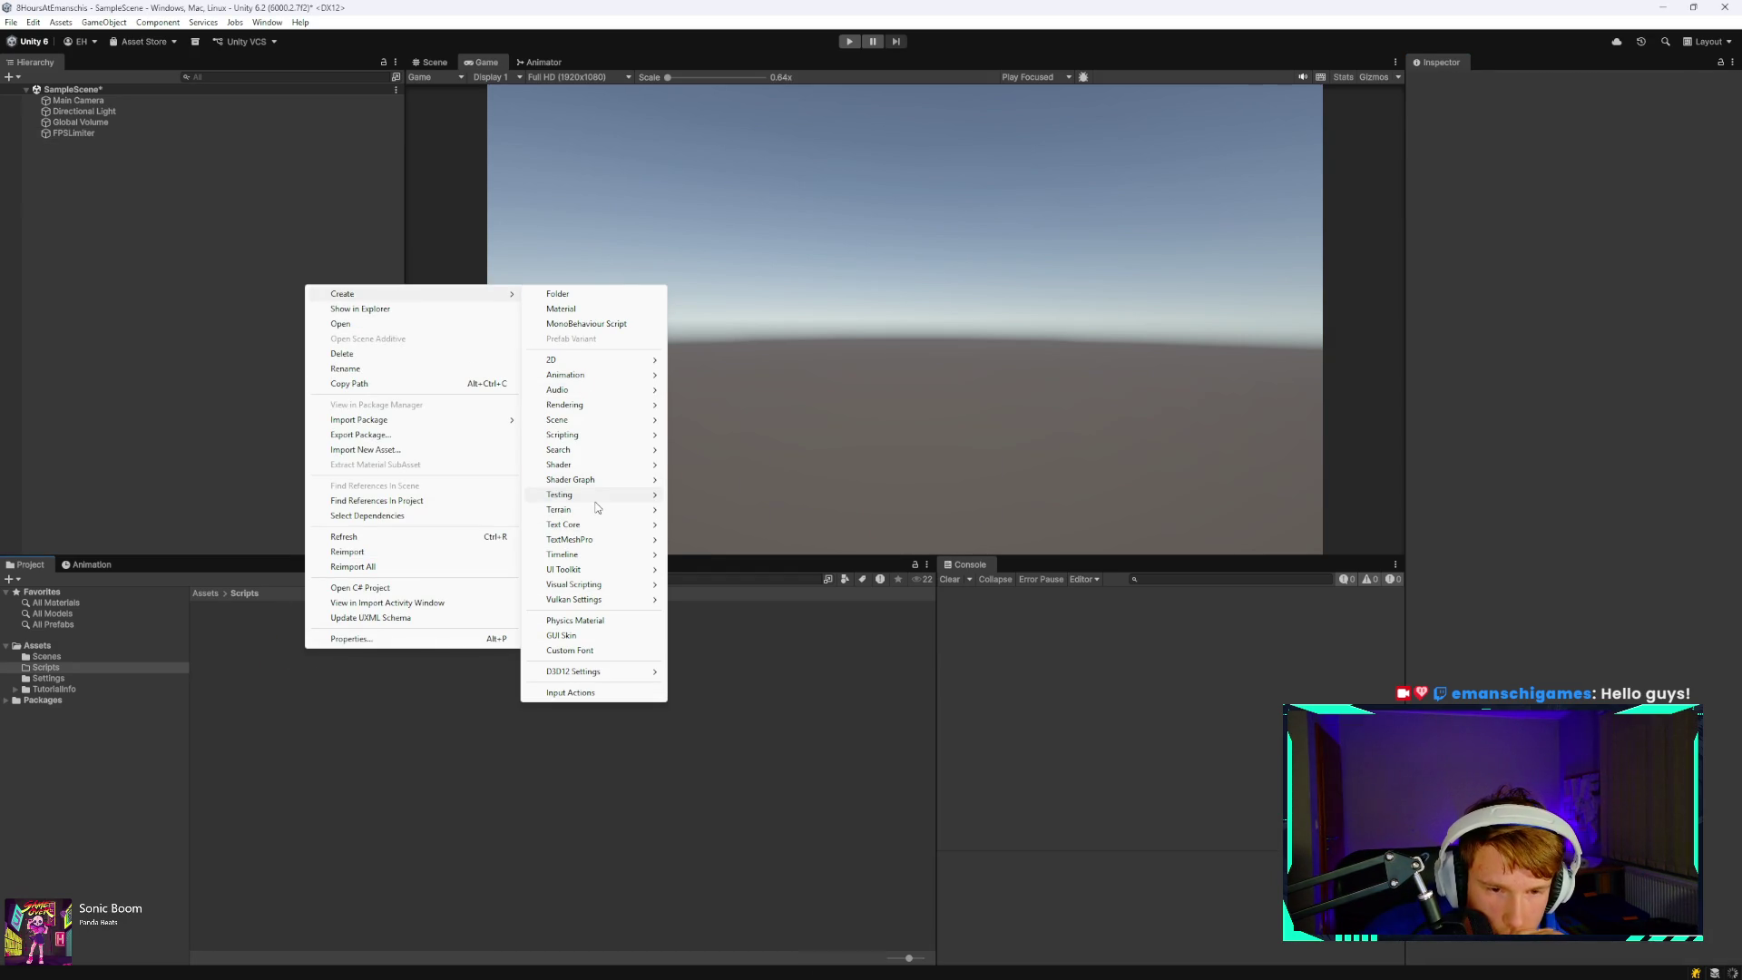
mouse_move(601, 435)
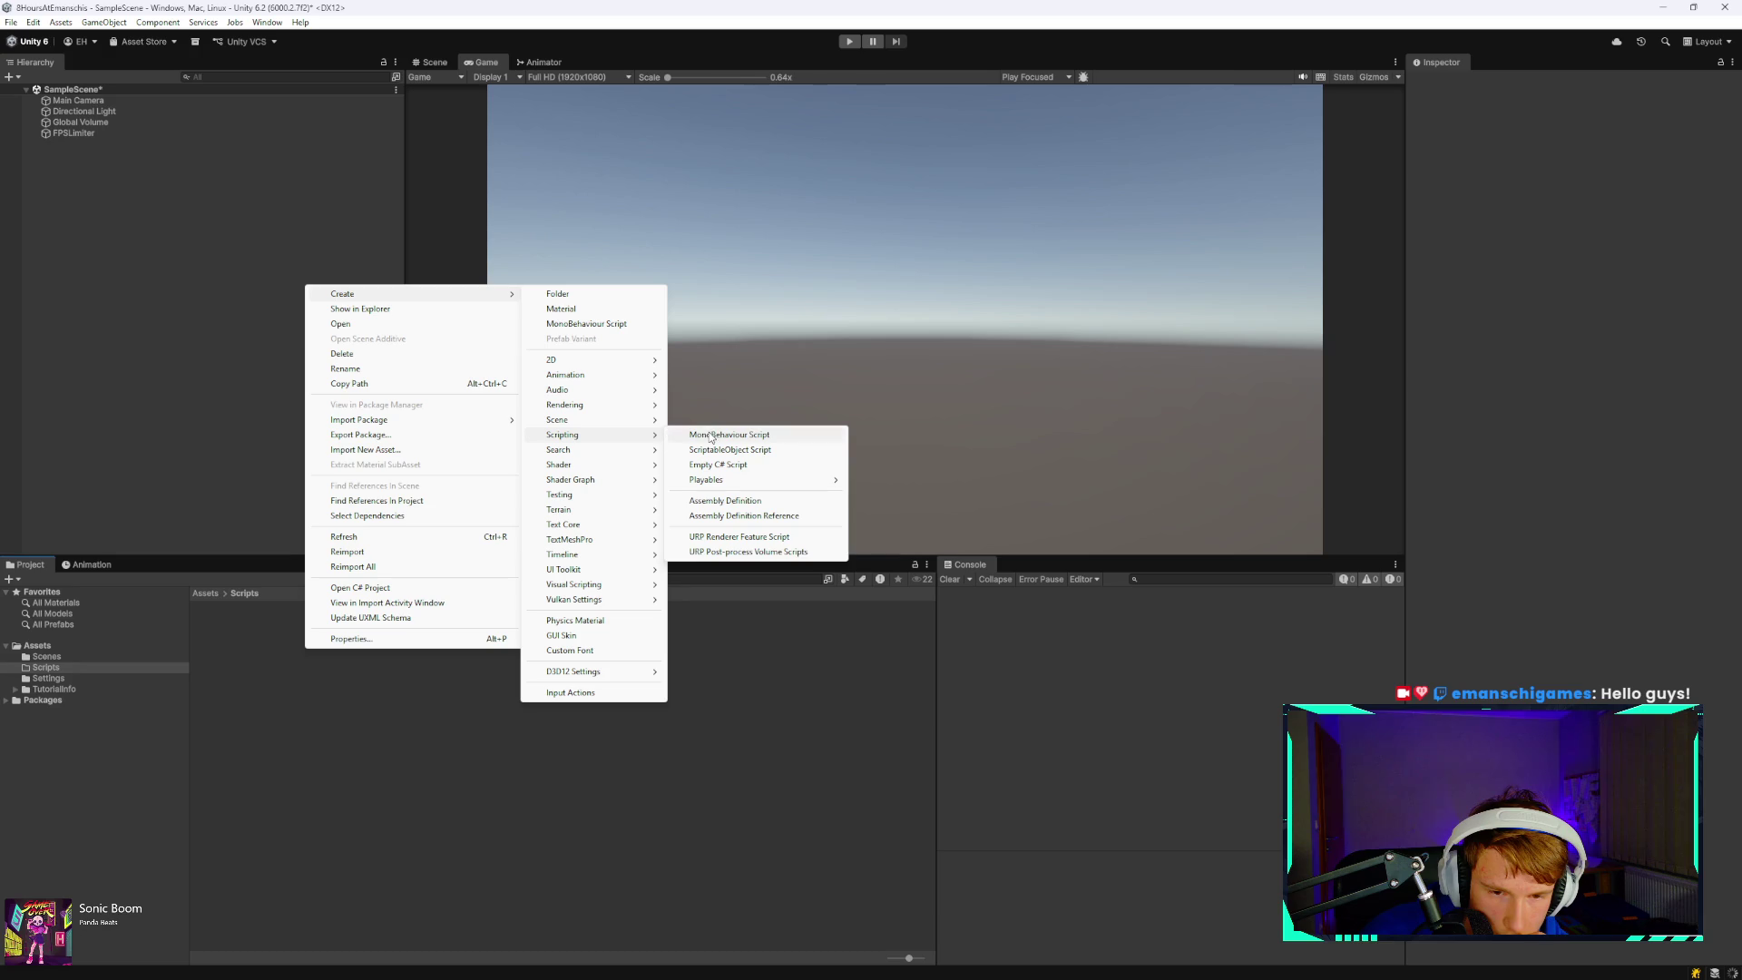
left_click(768, 437)
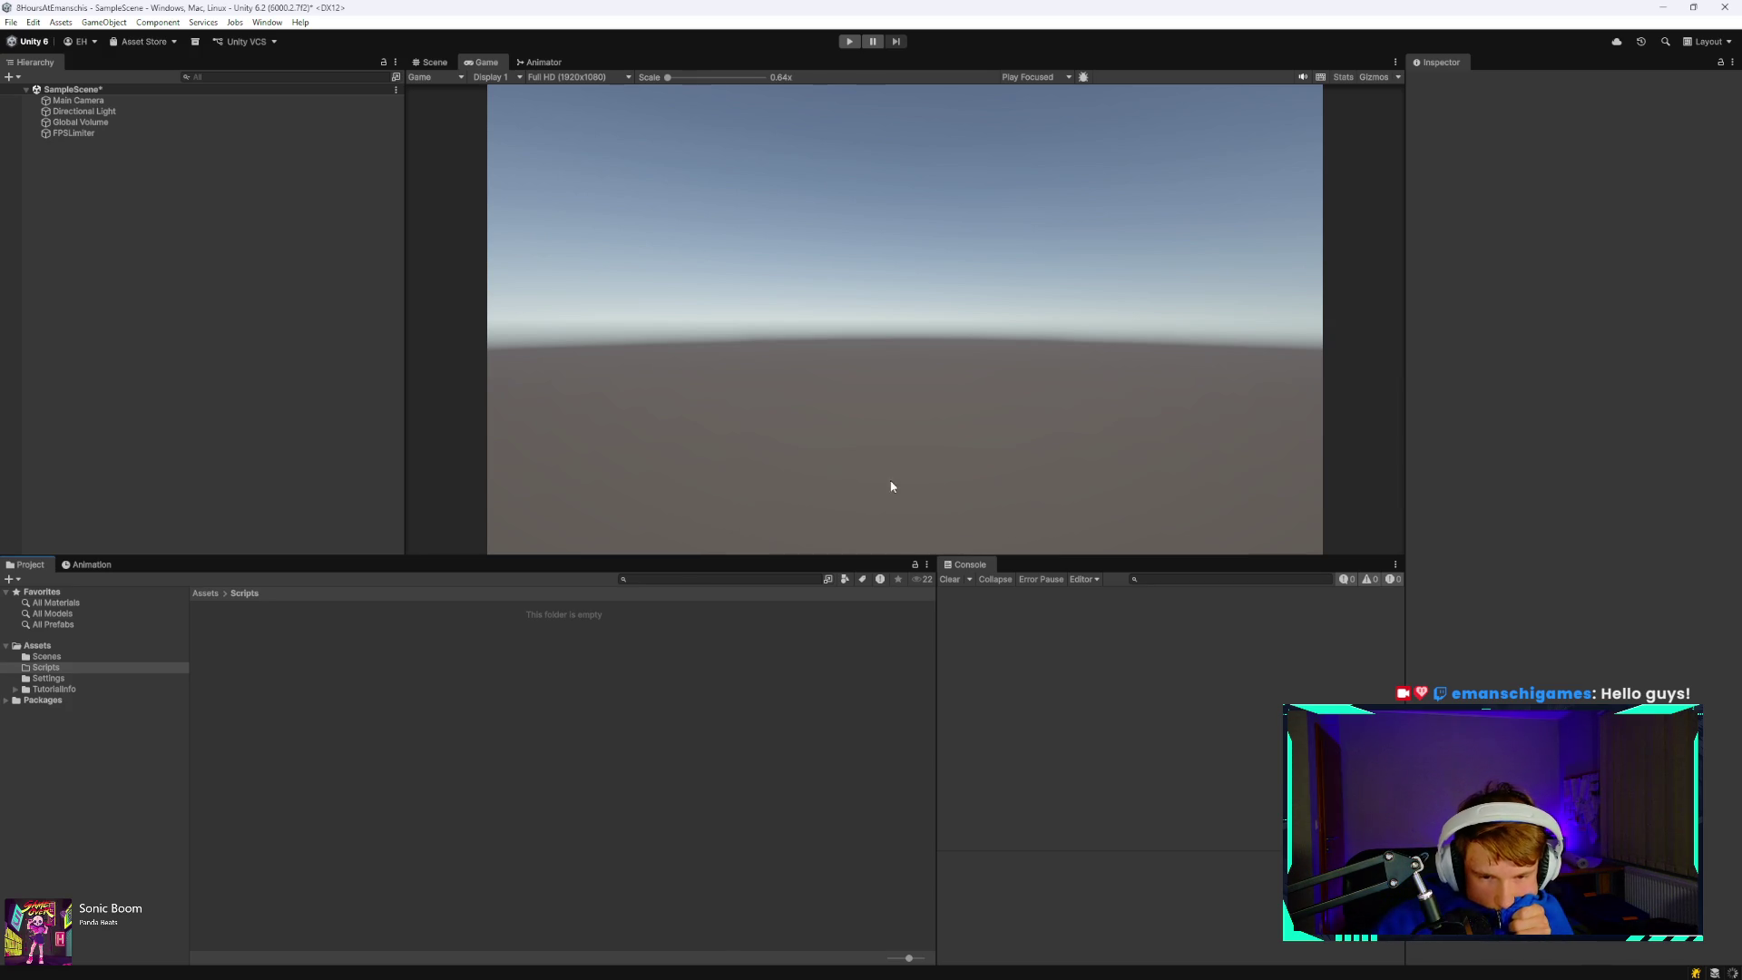
key("BackSpace")
type("FPSLimiter")
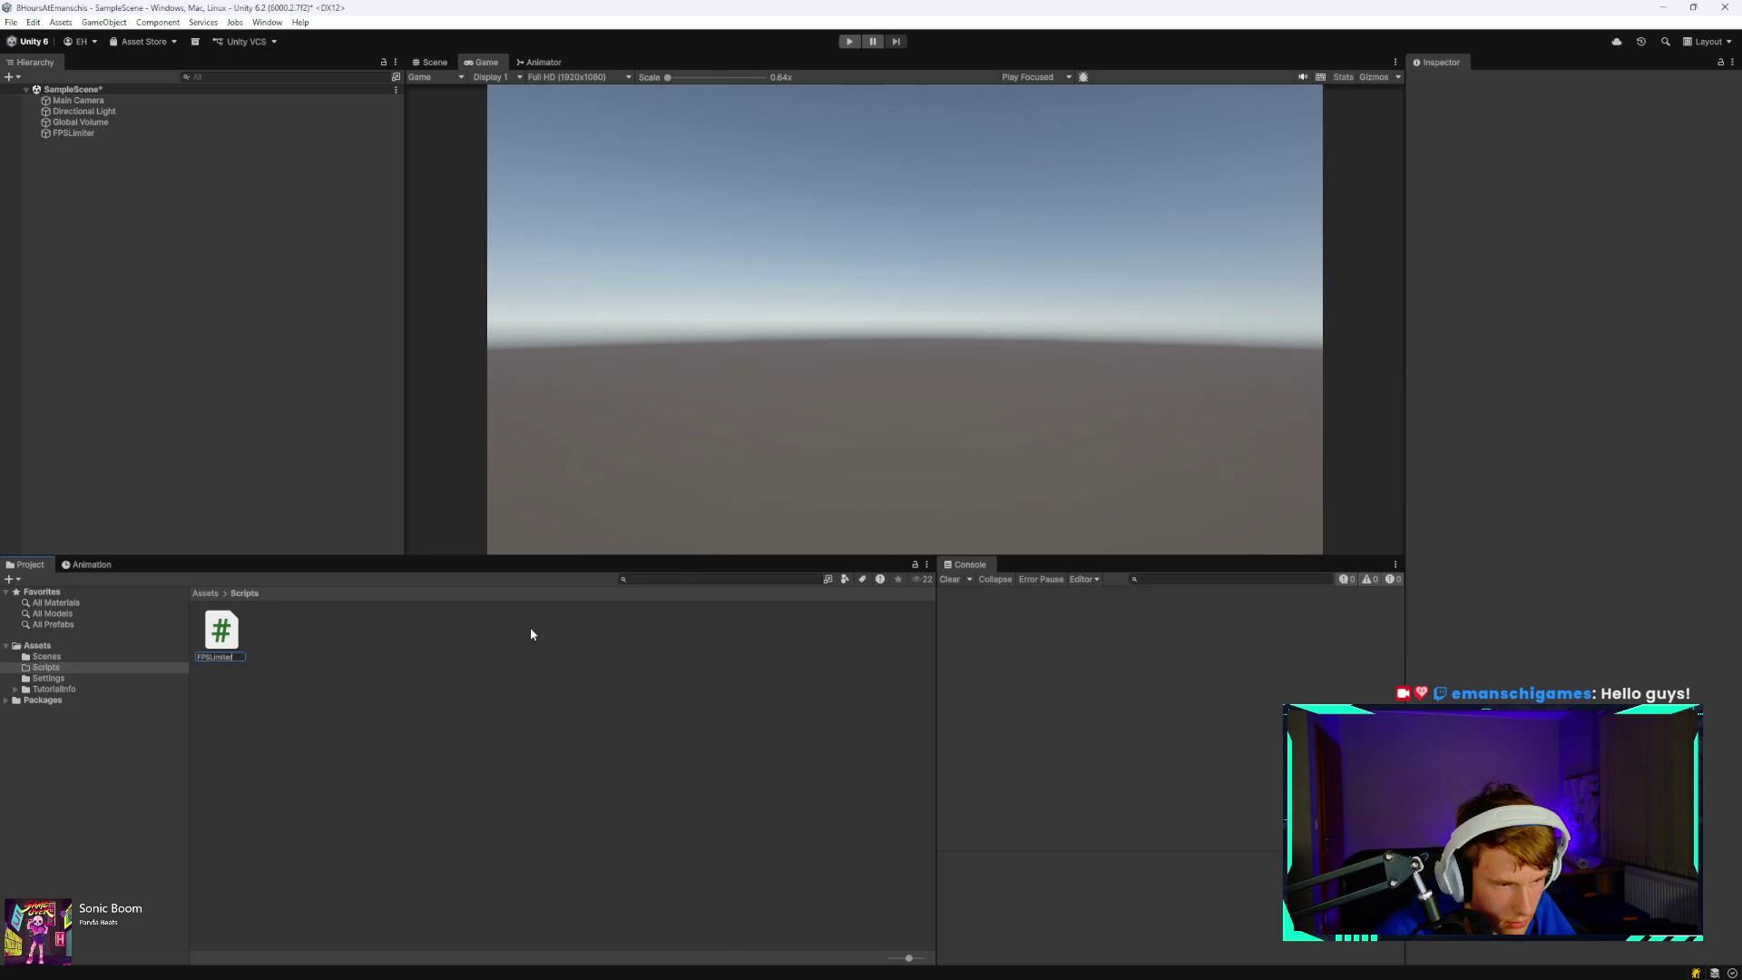
key("Return")
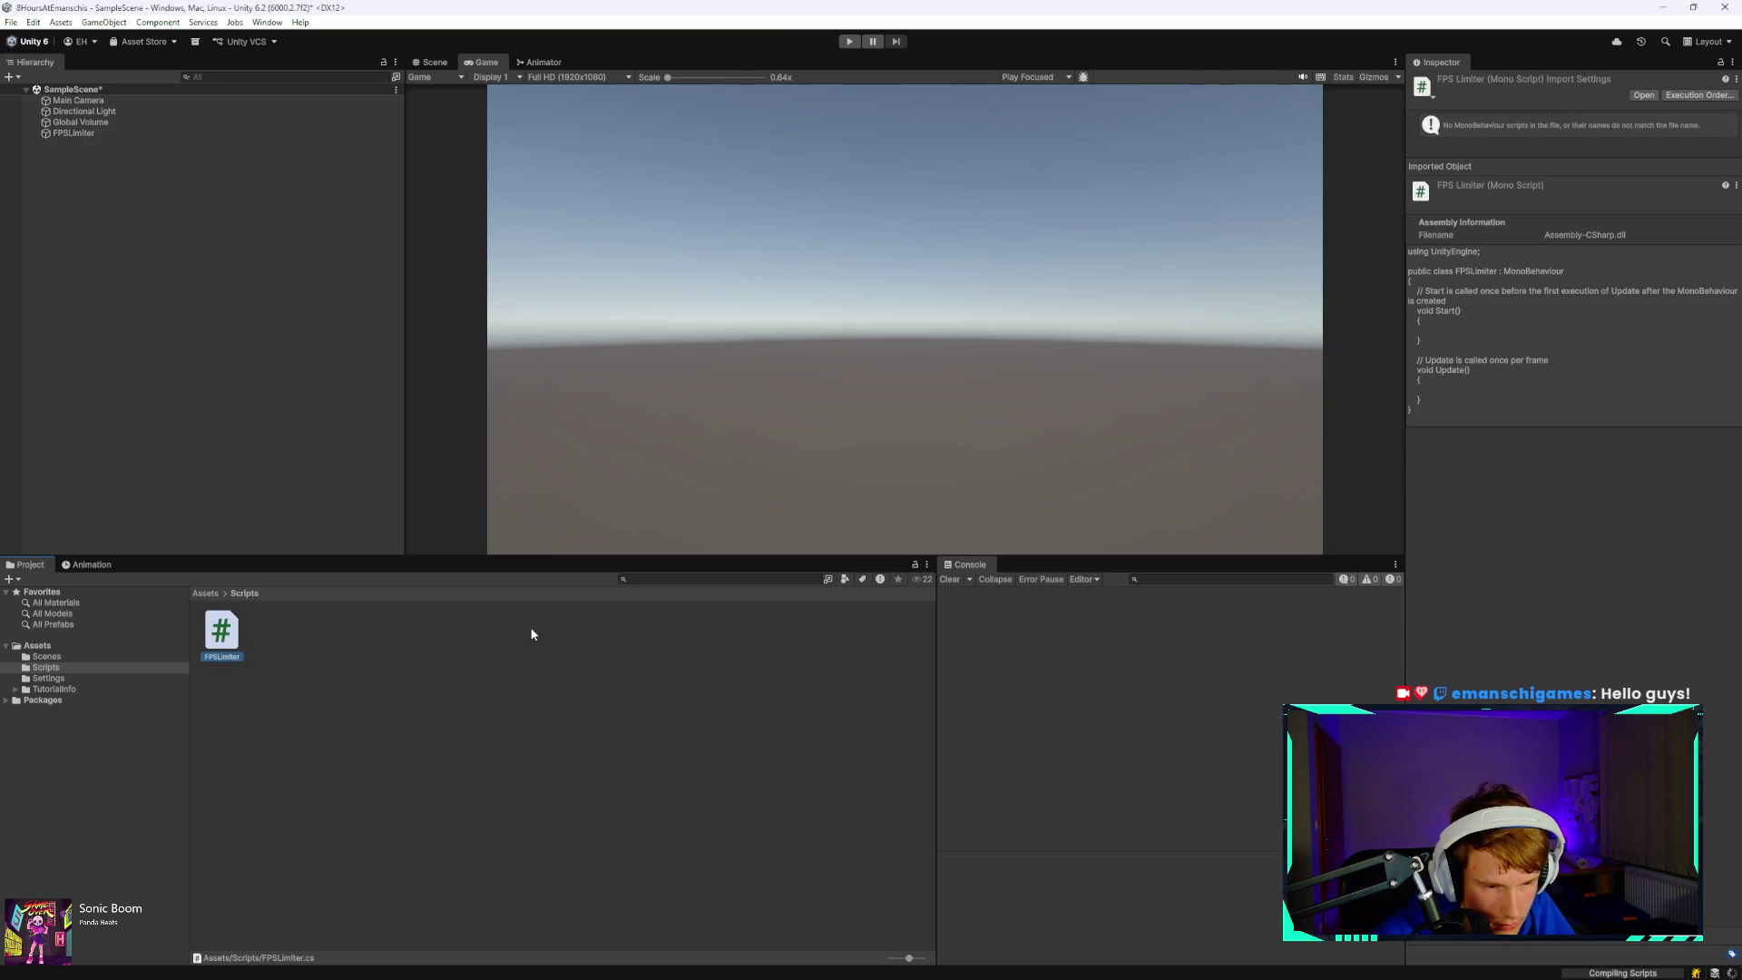
left_click(383, 706)
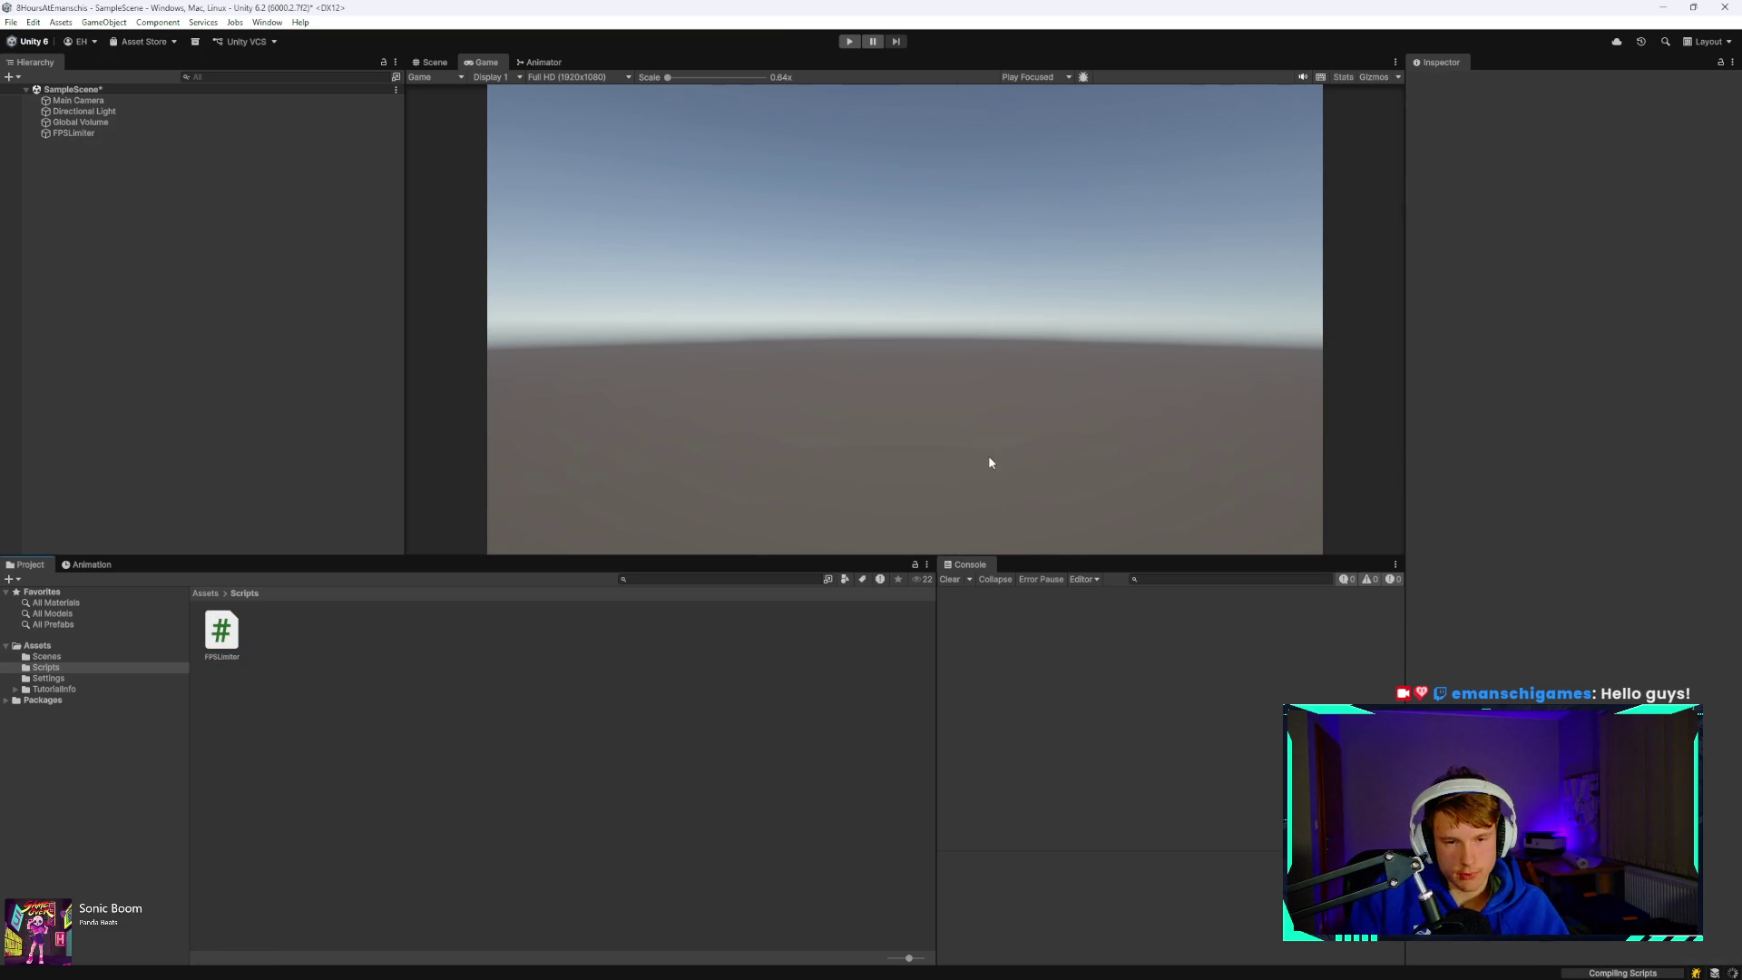
left_click(222, 644)
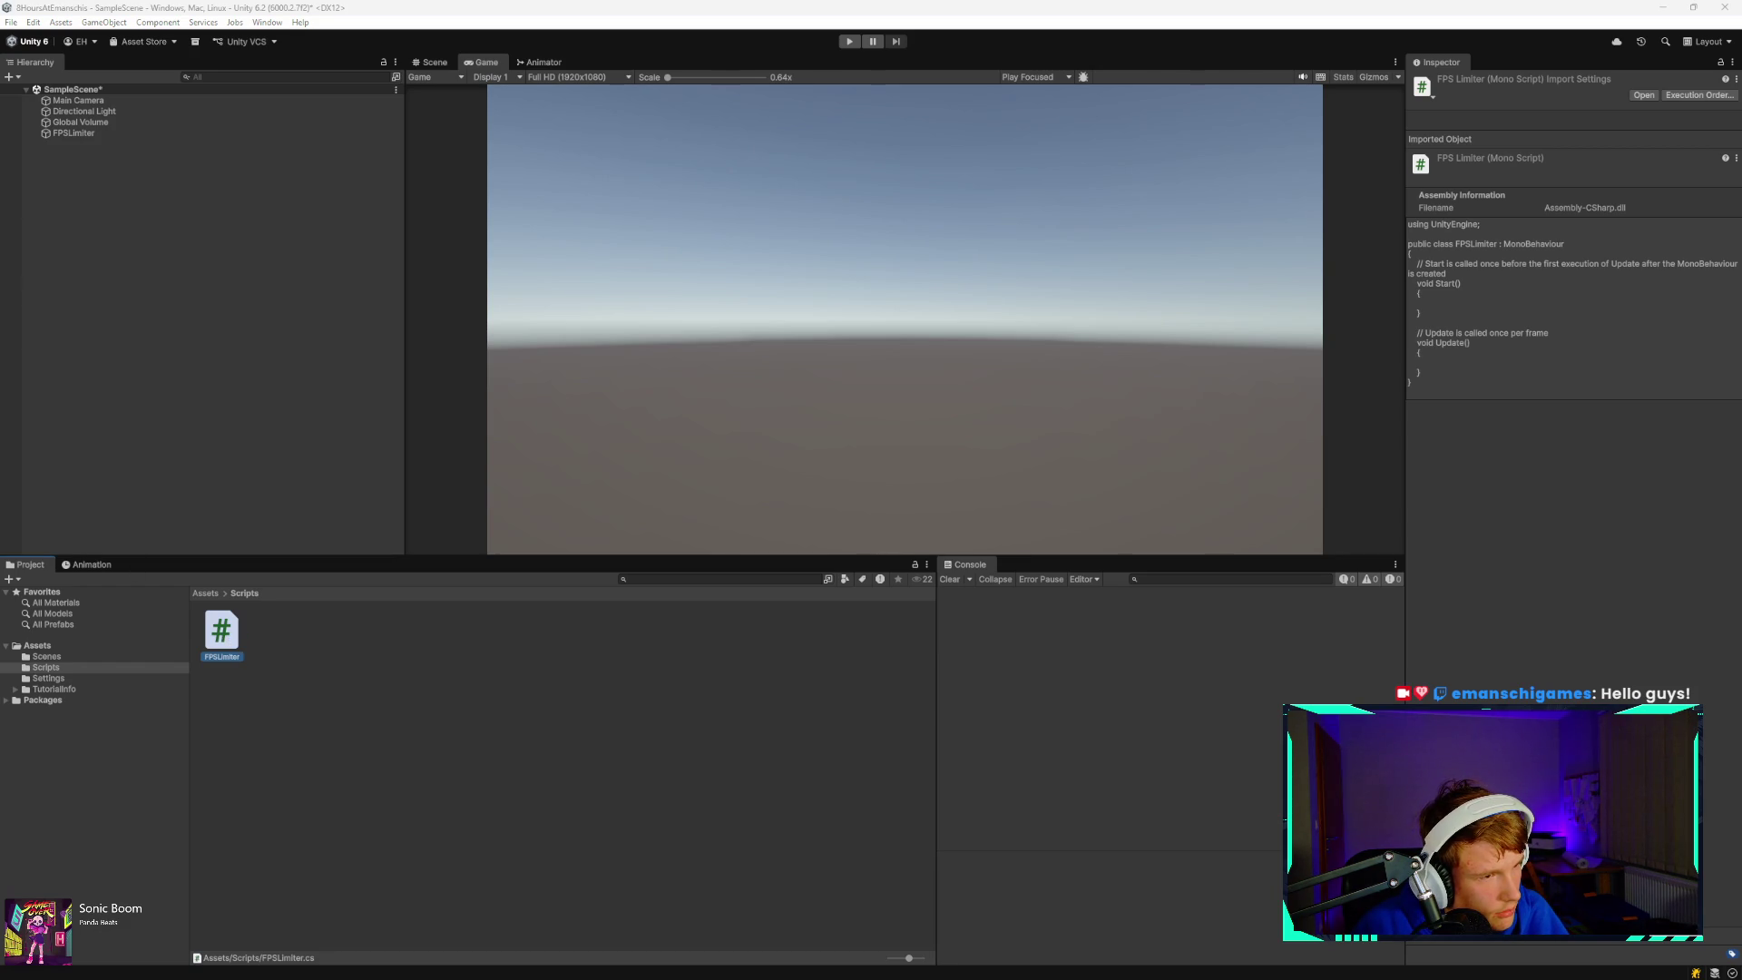
mouse_move(118, 172)
left_mouse_down()
mouse_move(890, 296)
mouse_move(798, 6)
left_mouse_up()
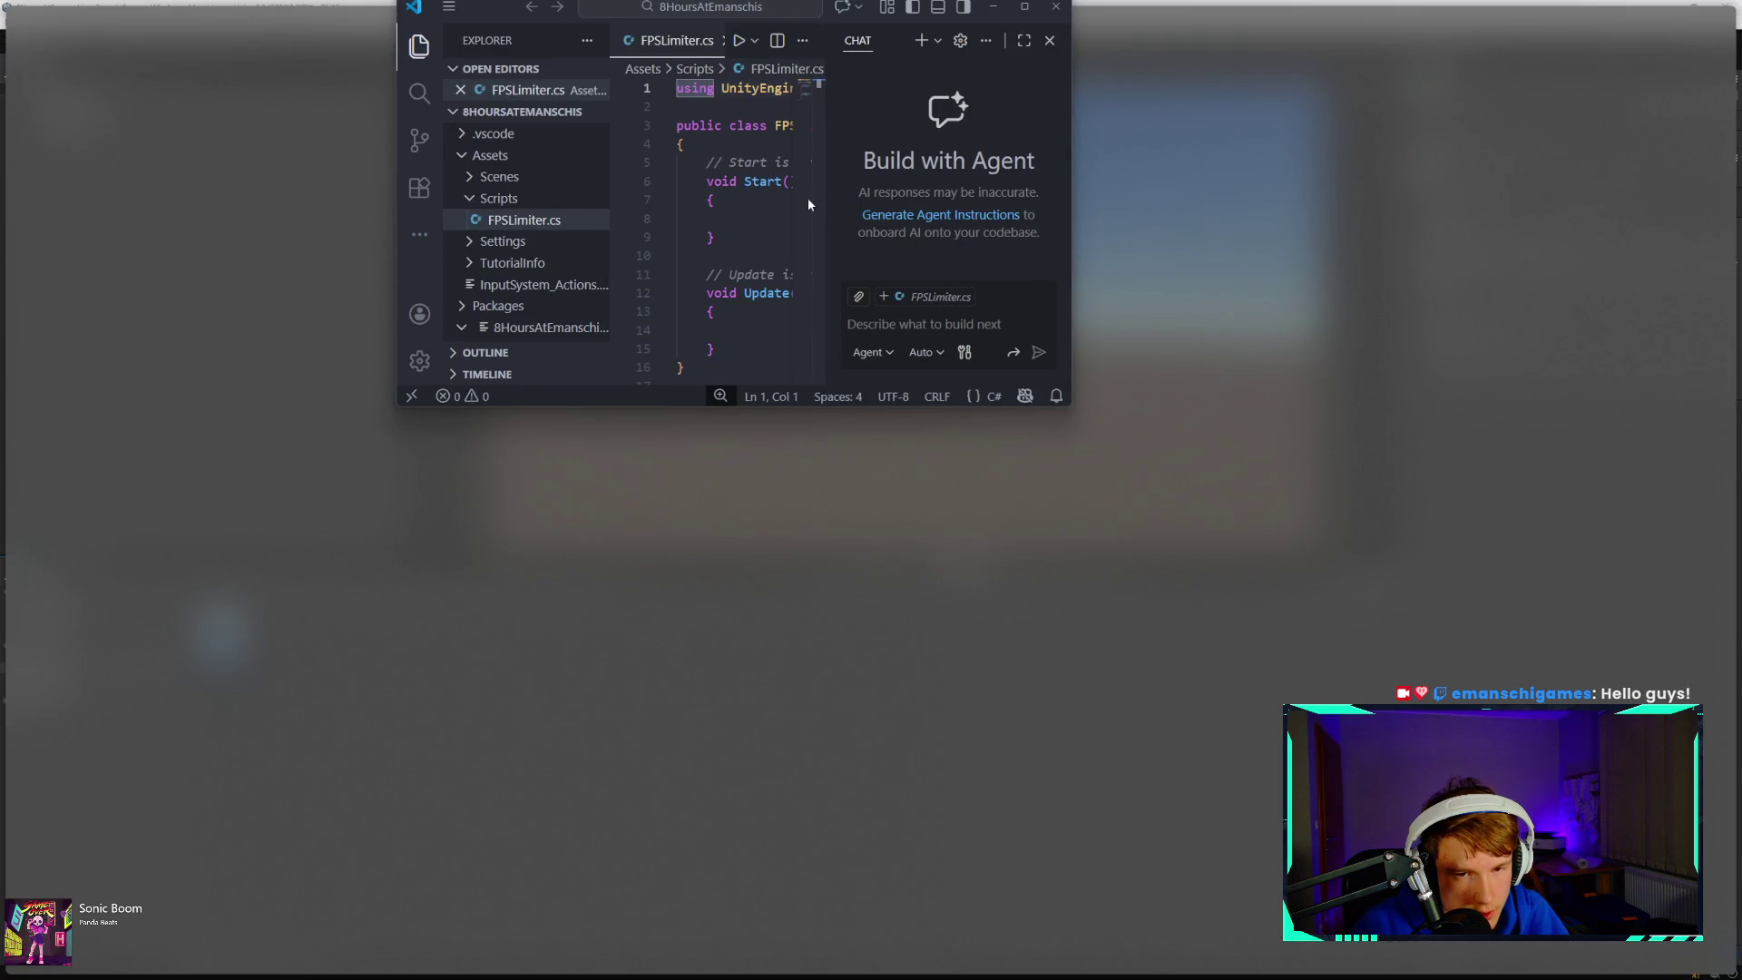
- Maximize the editor and delete the Update method and the comment above Start
double_click(818, 73)
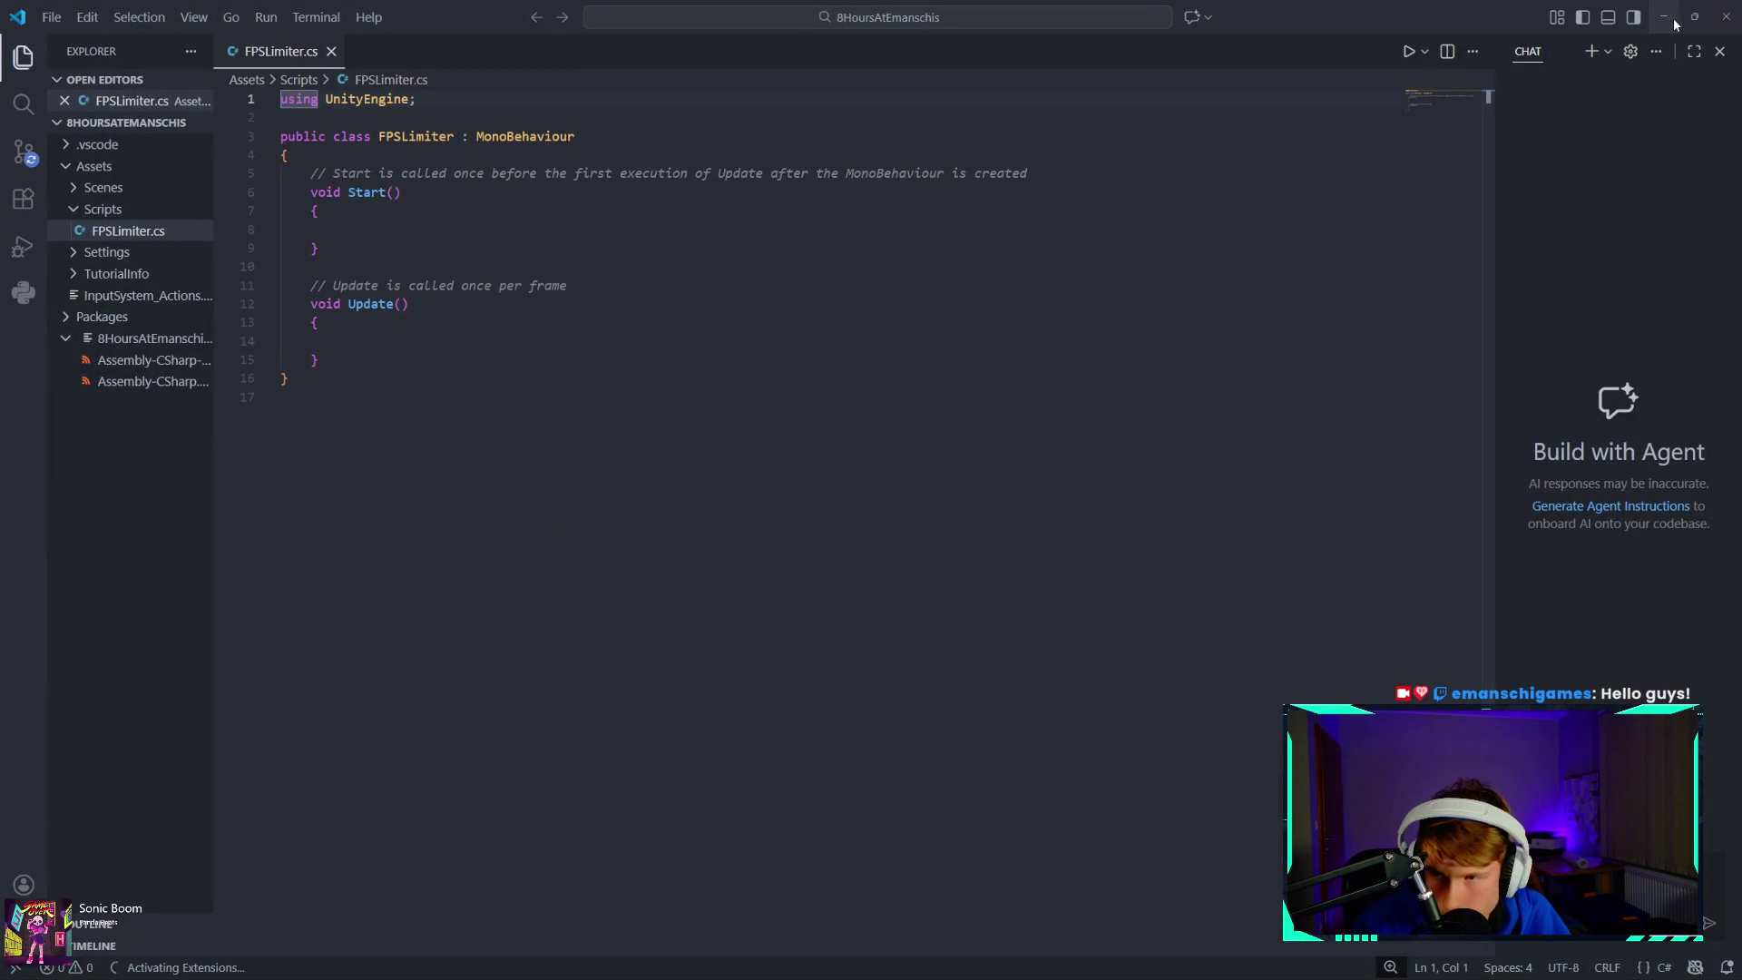
left_click_drag(341, 372, 281, 268)
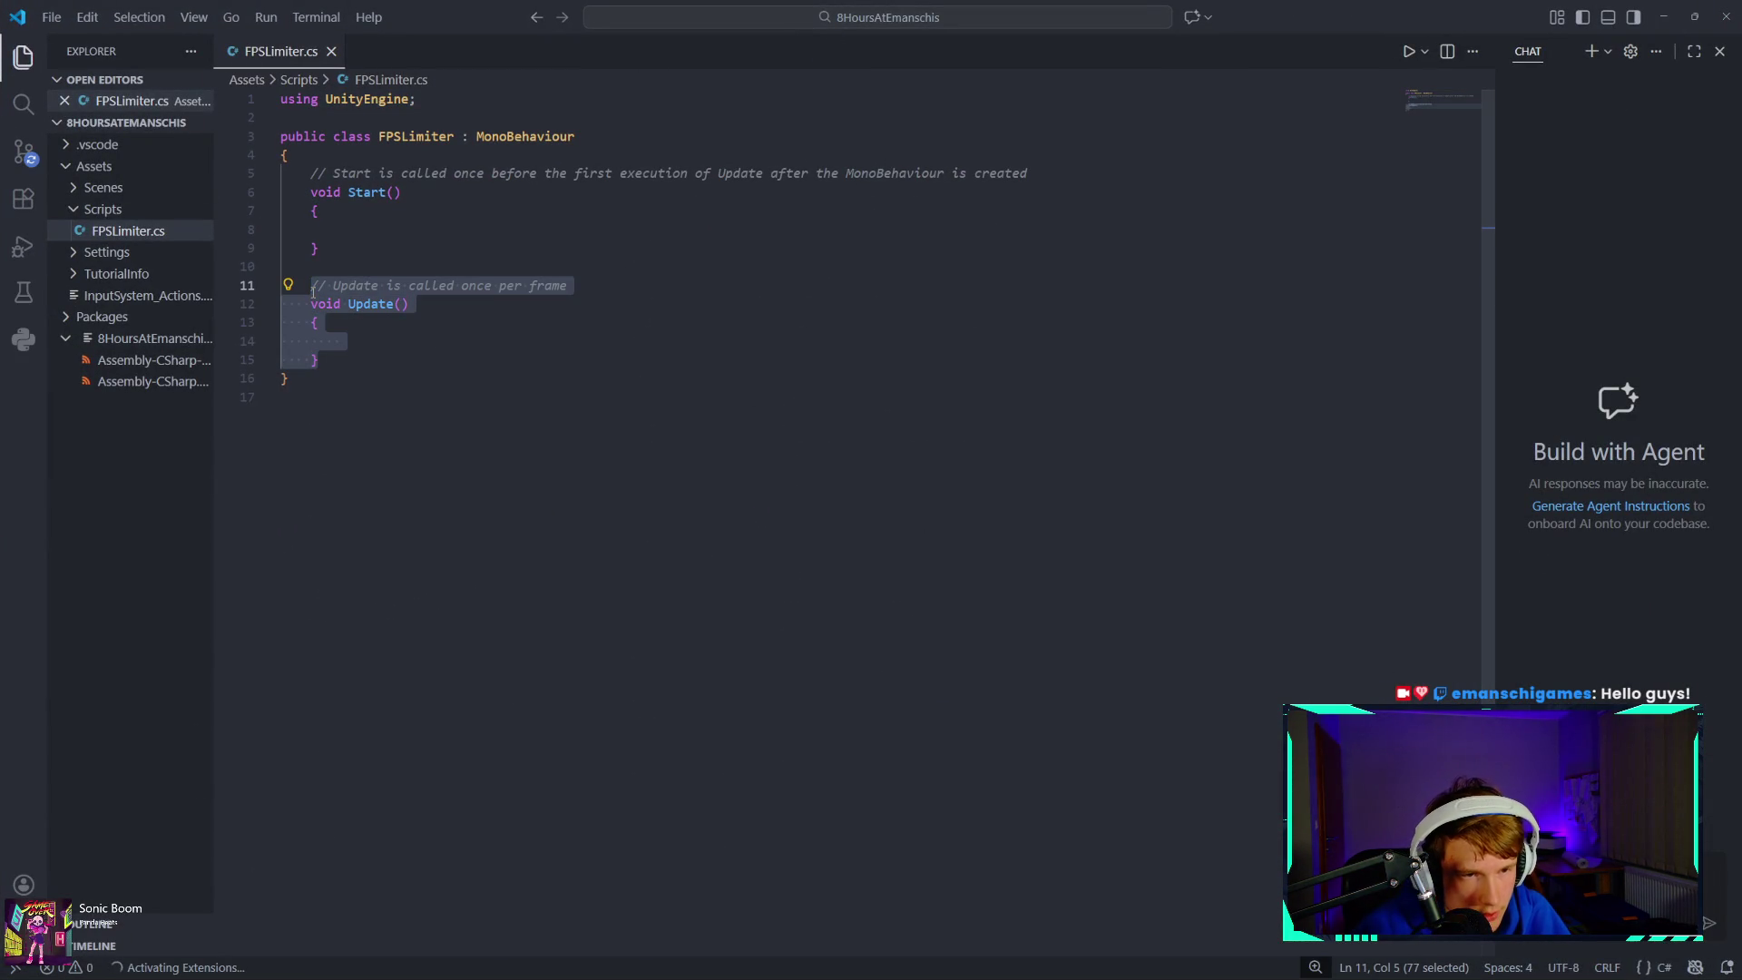
key("BackSpace")
key("BackSpace")
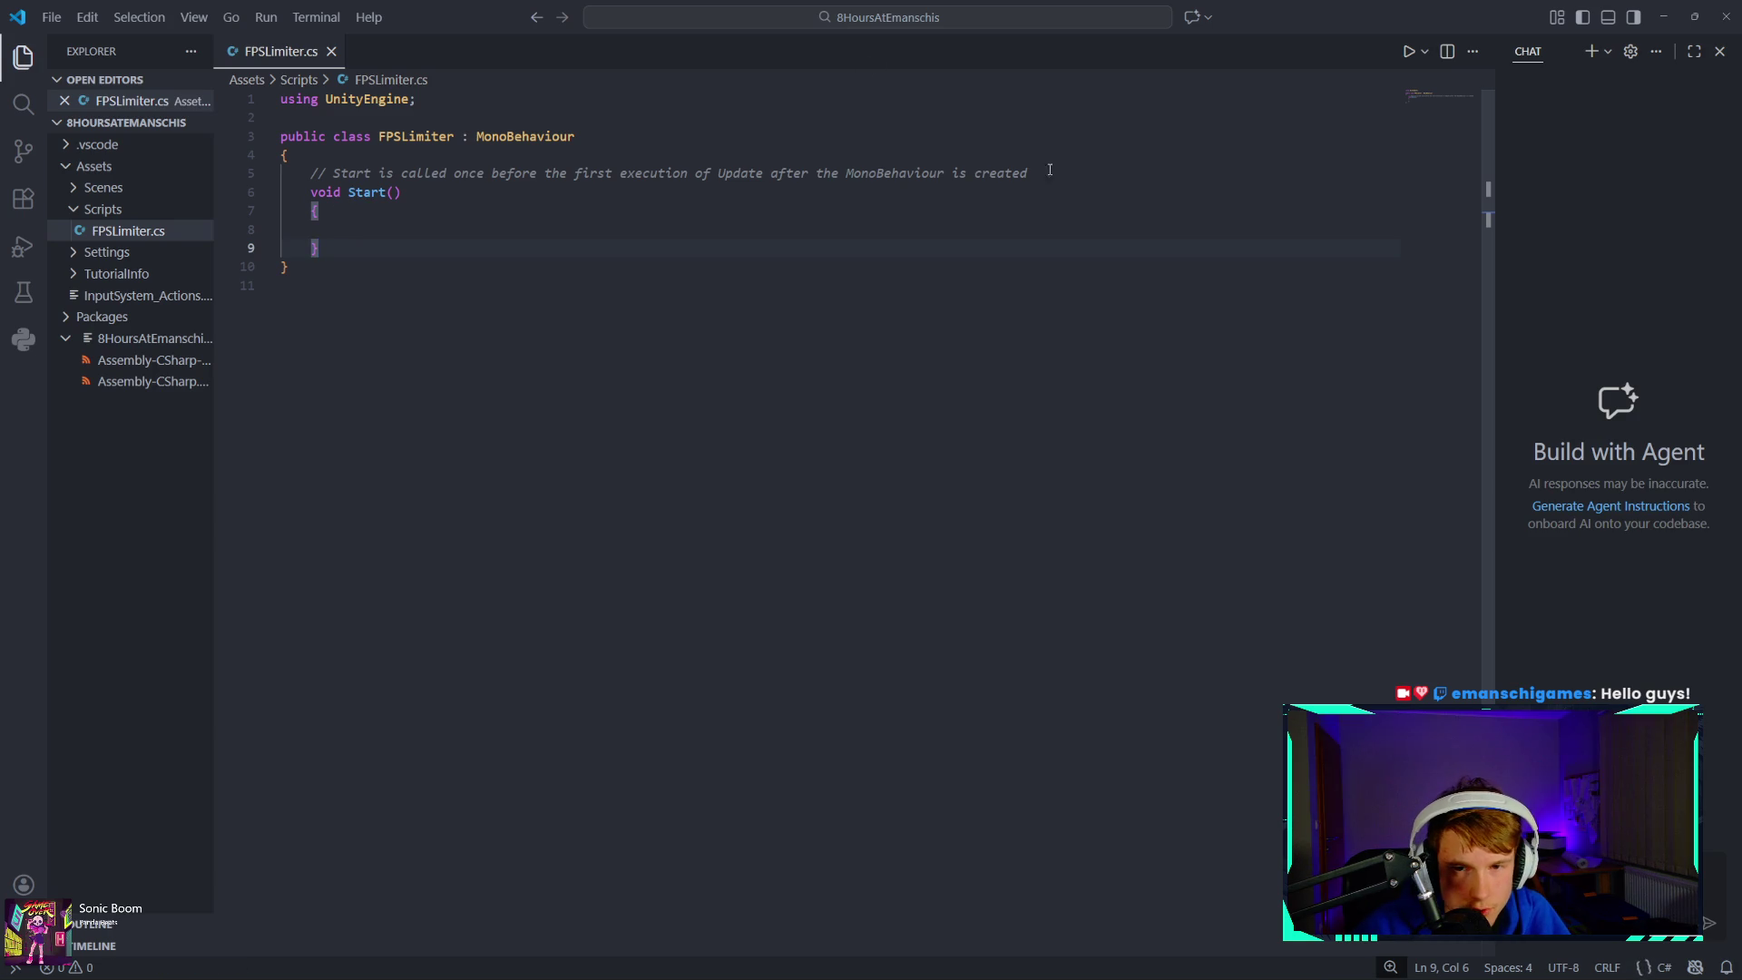
left_click(556, 156)
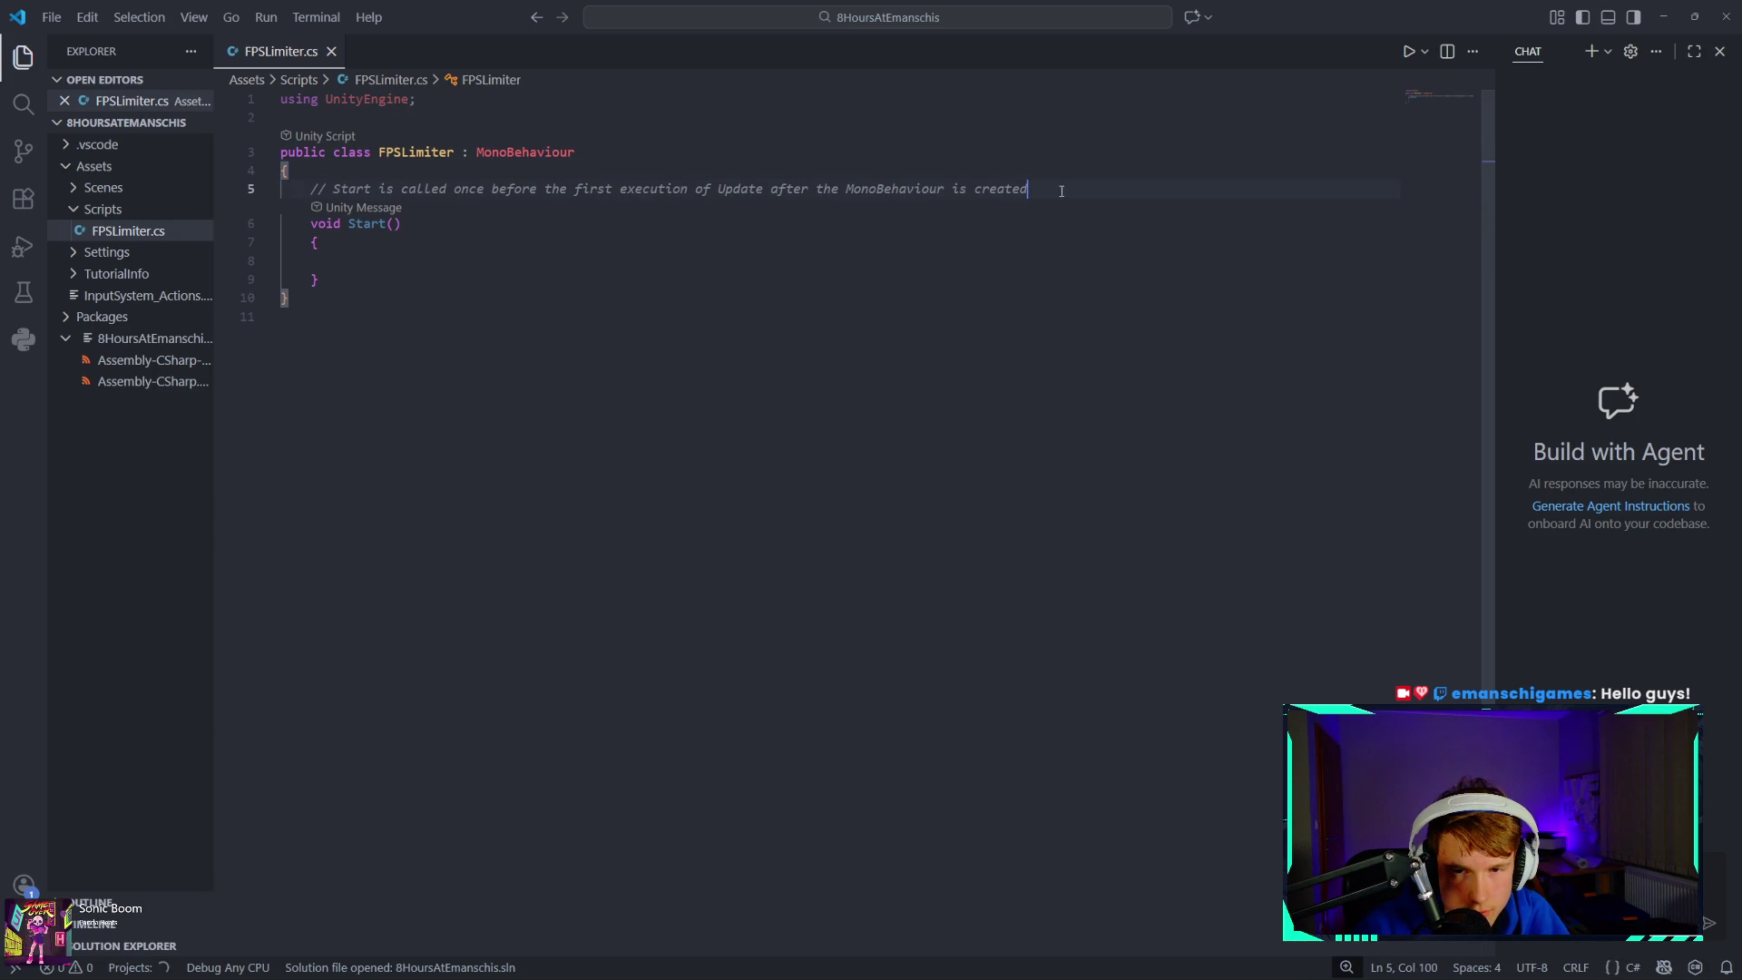
mouse_move(1029, 189)
left_mouse_down()
mouse_move(288, 189)
mouse_move(309, 188)
left_mouse_up()
key("BackSpace")
key("BackSpace")
key("BackSpace")
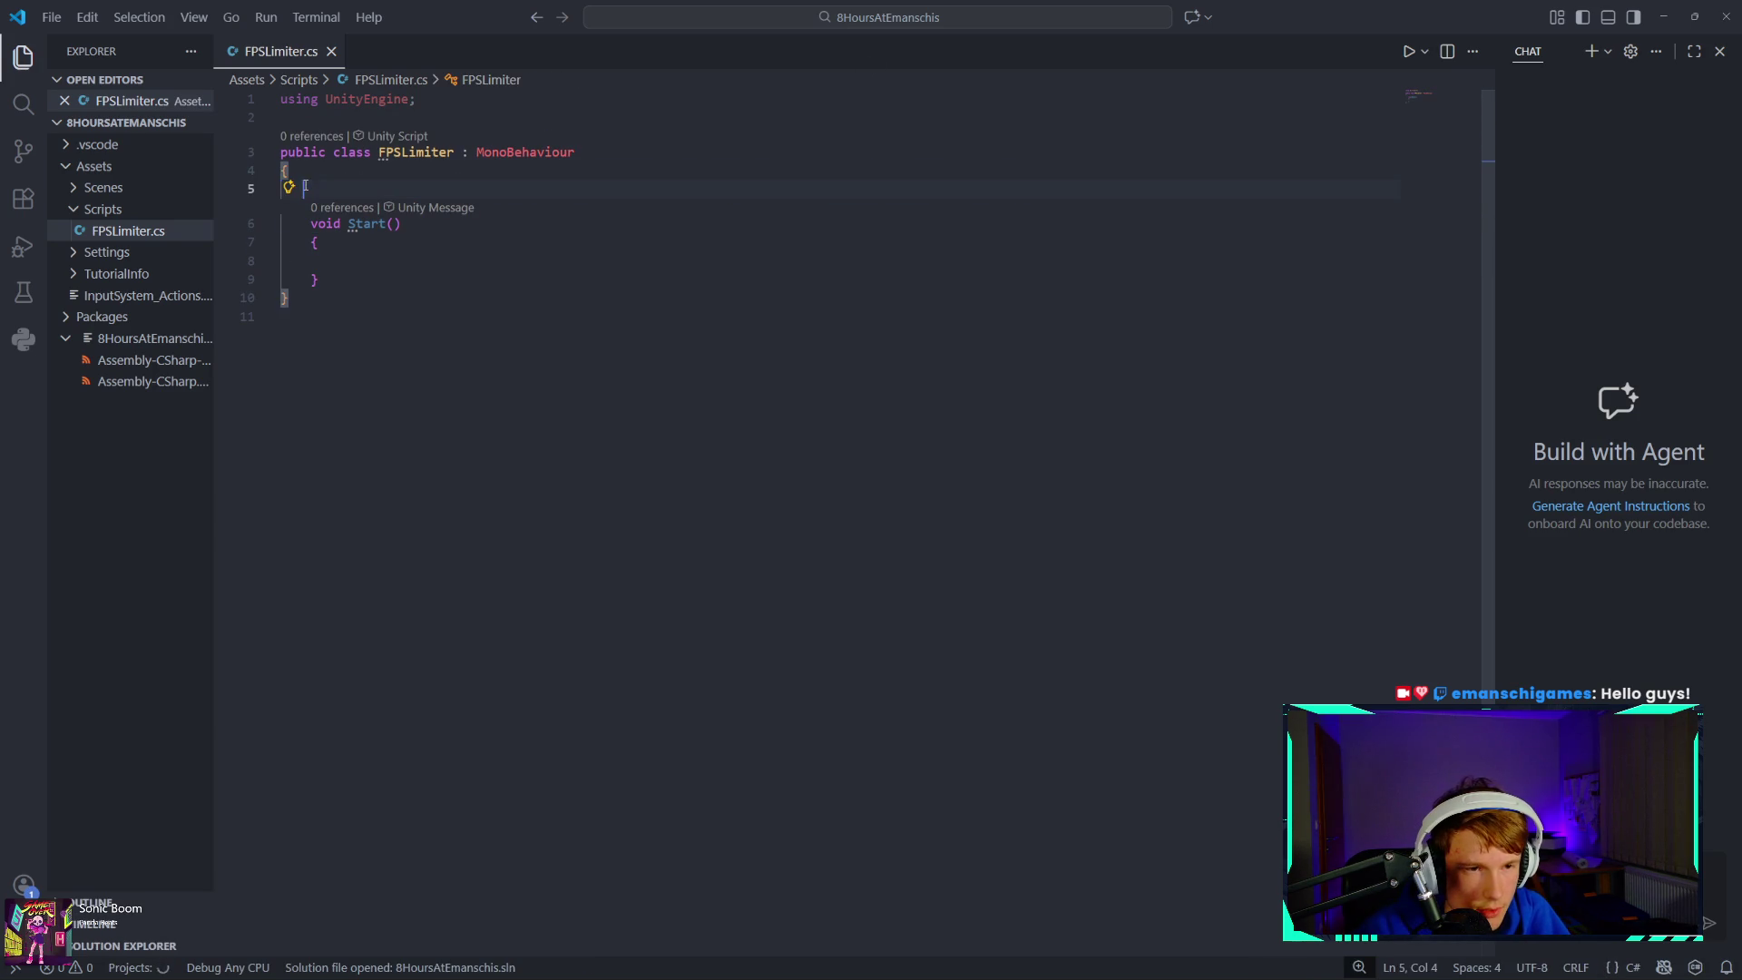
- Try out and erase test text in the empty Start body, then open File Explorer
left_click(435, 272)
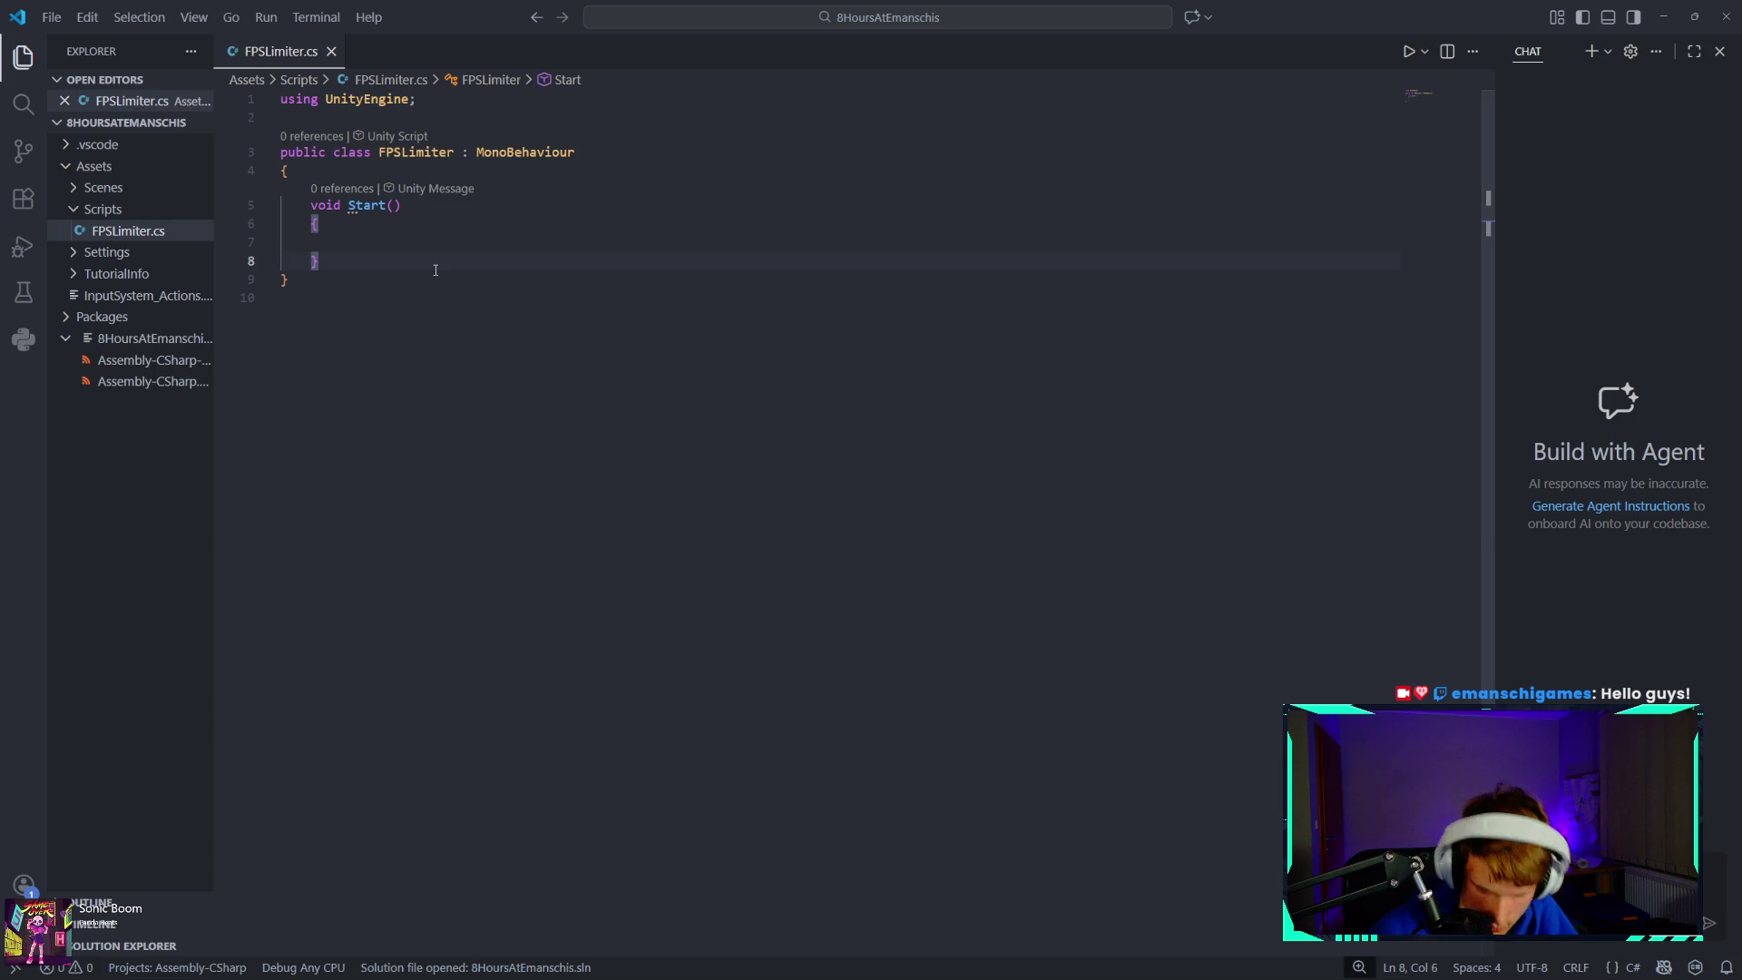
key("Up")
type("Li")
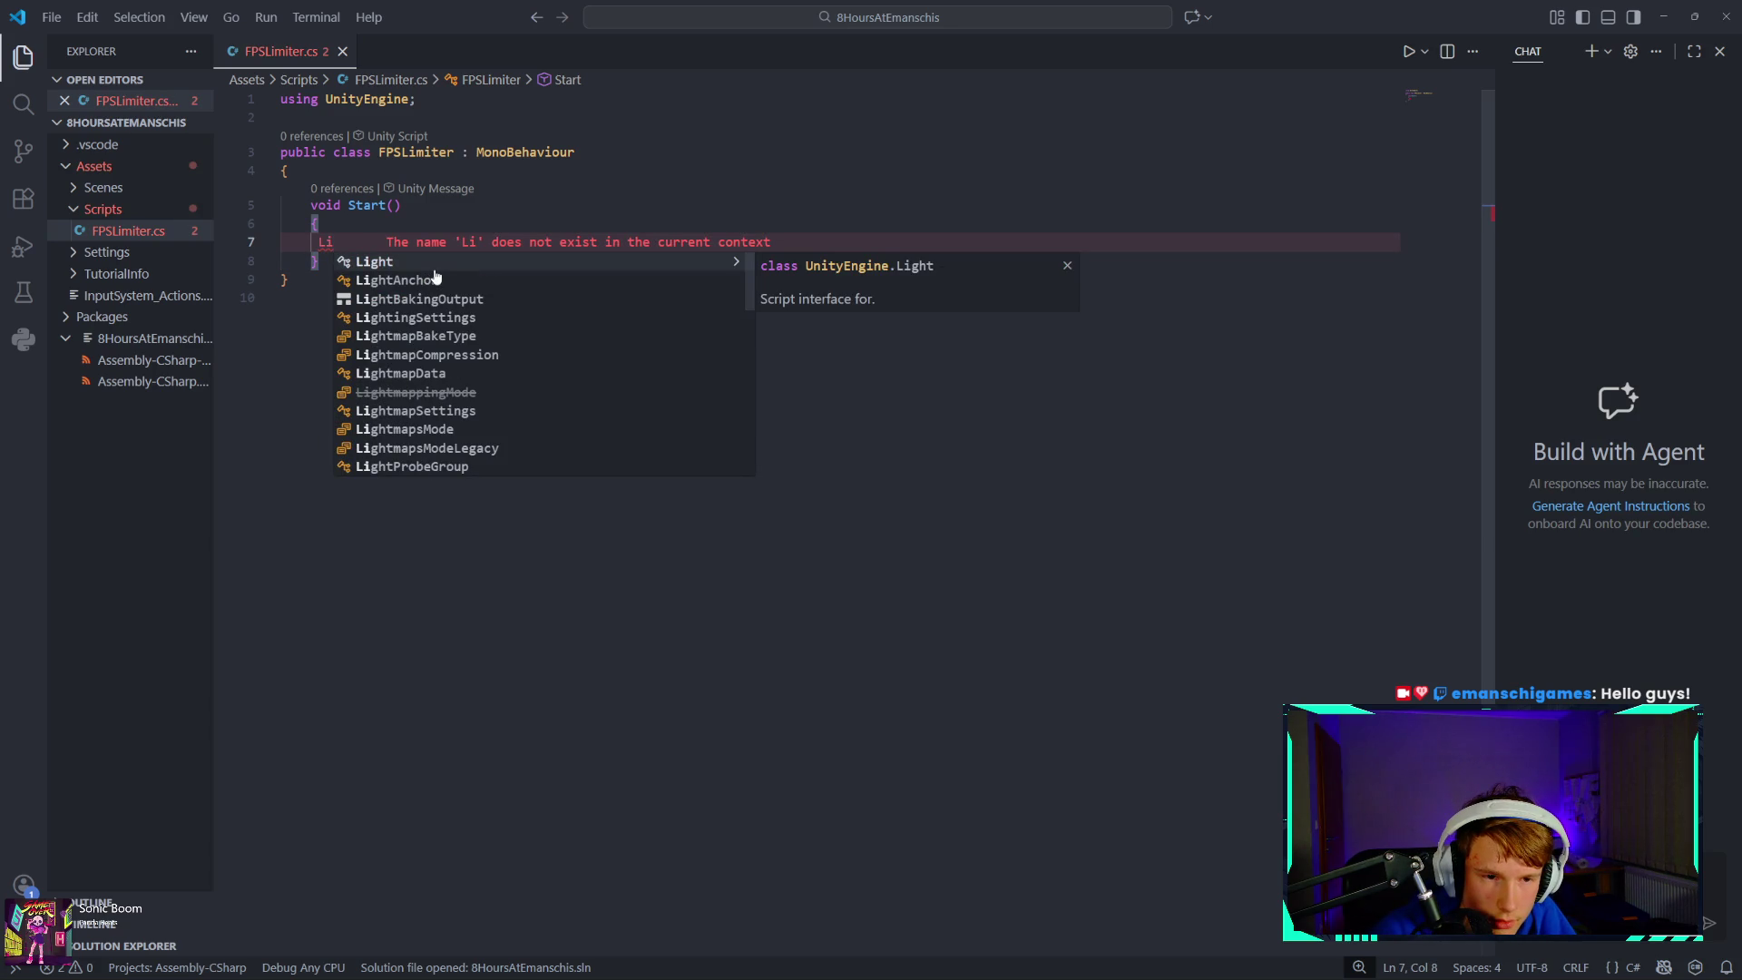
key("BackSpace")
key("BackSpace")
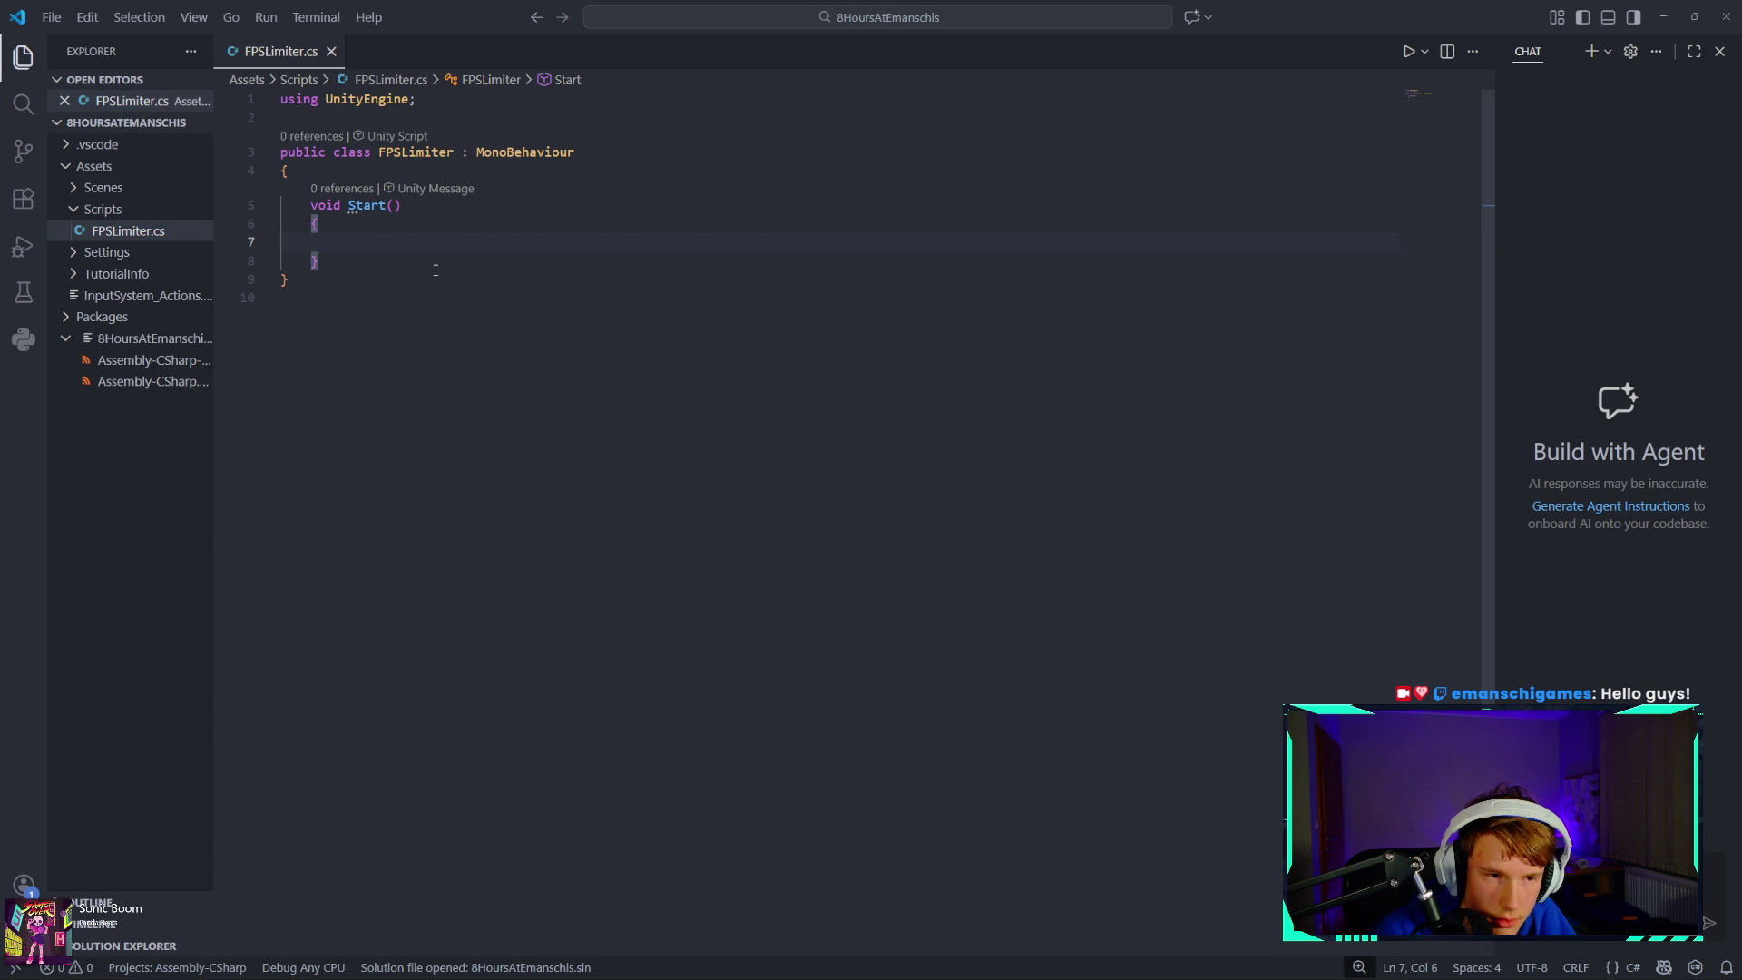
type("Game")
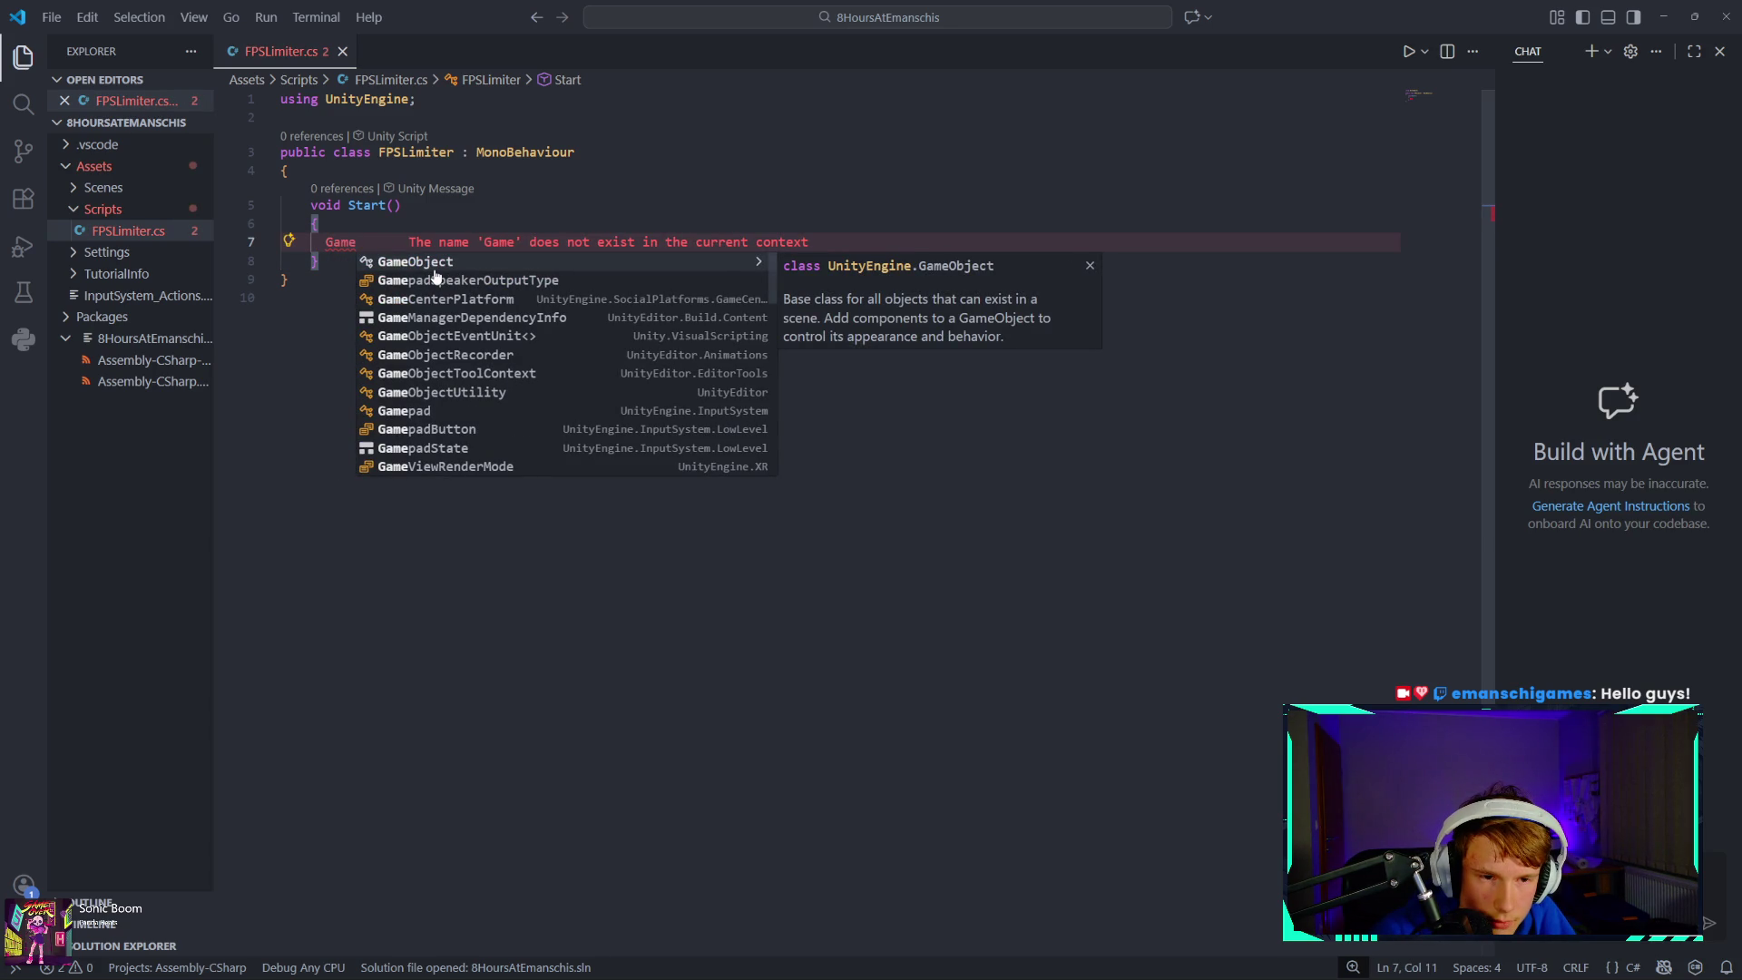
key("BackSpace")
key("BackSpace")
key("BackSpace")
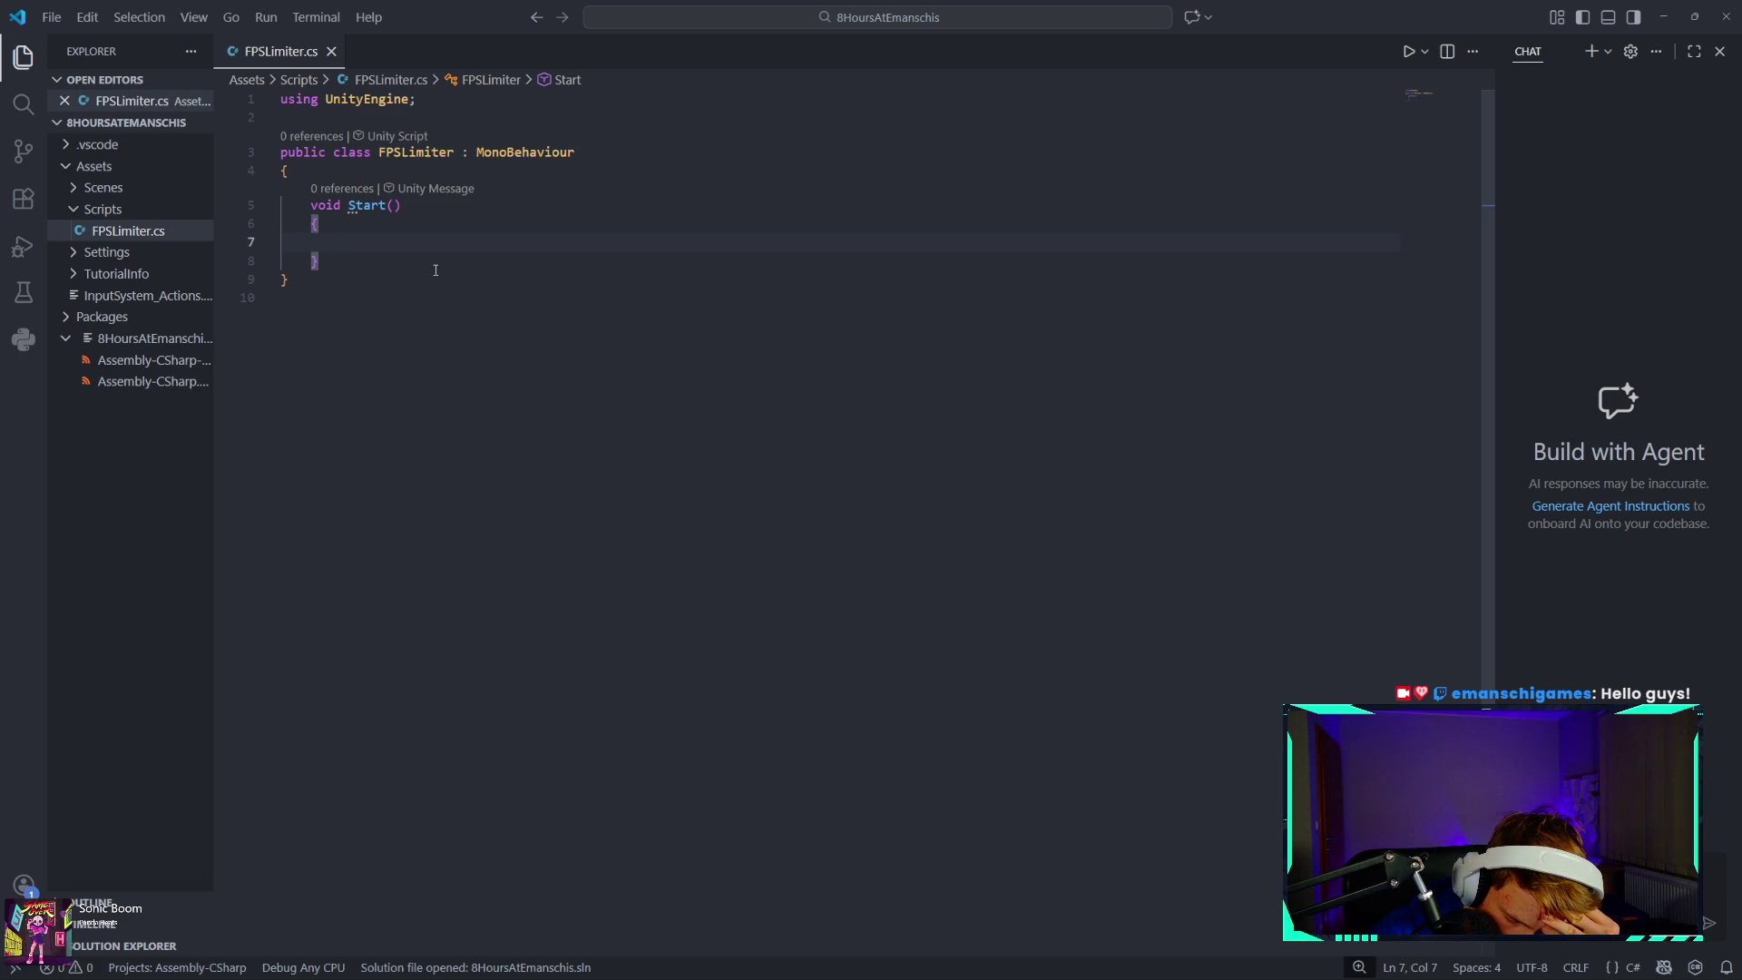
type("Limit")
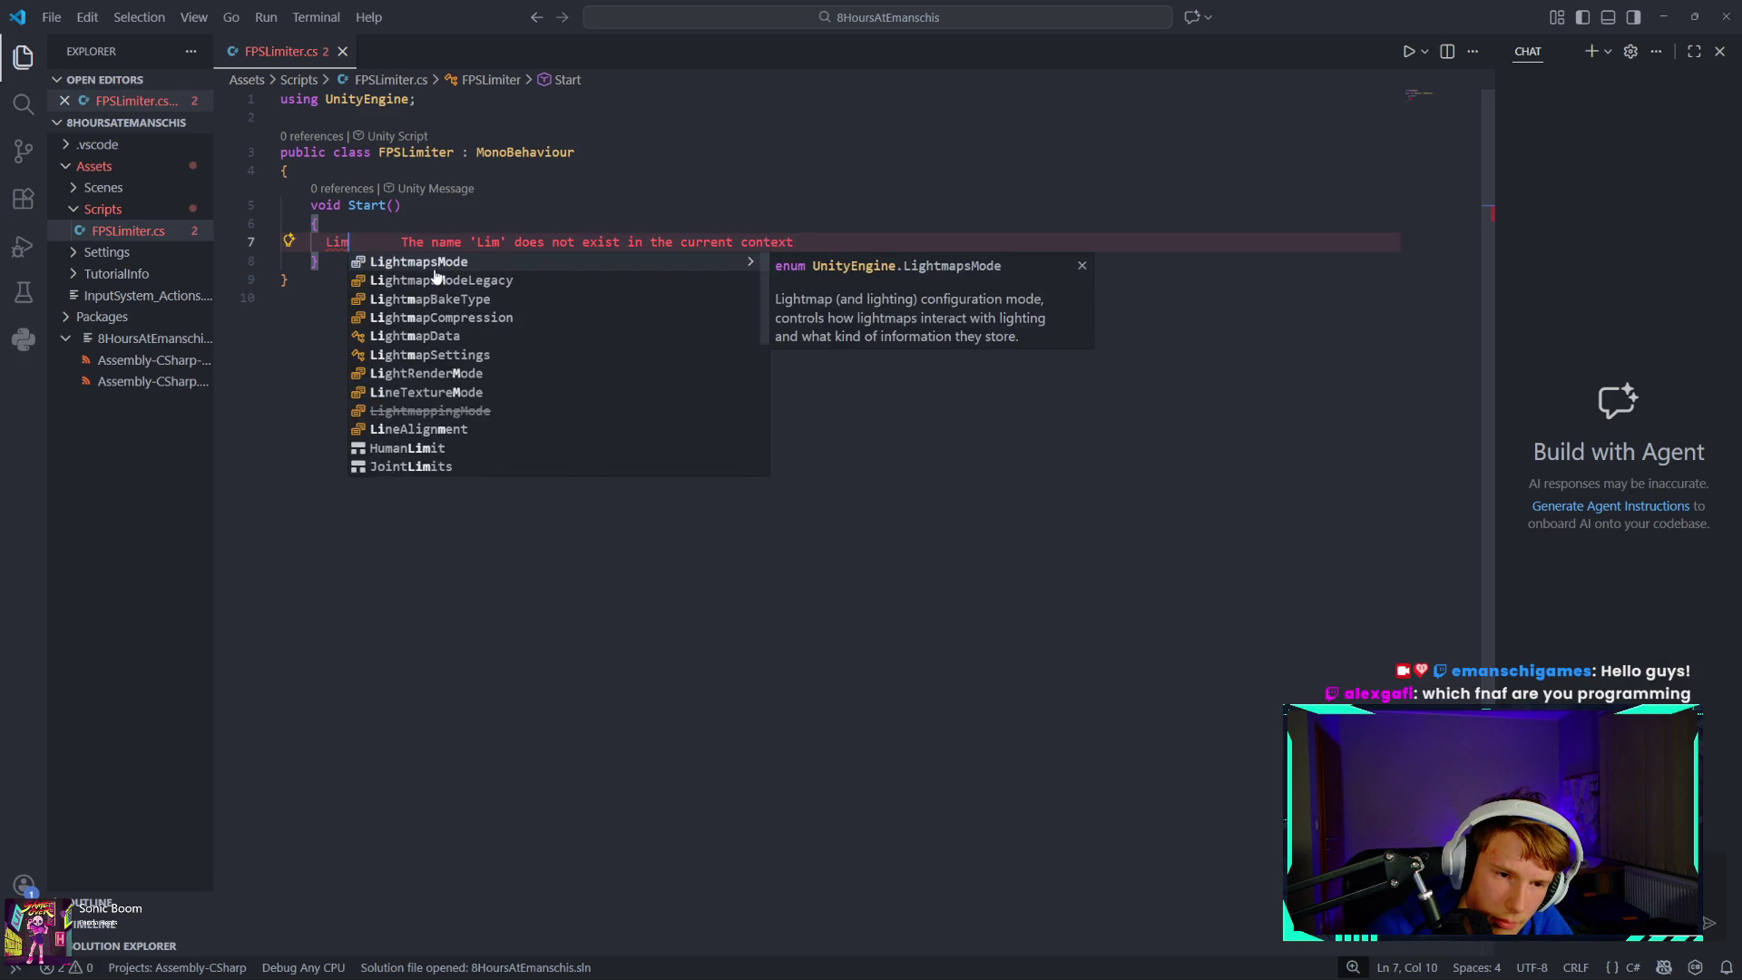
key("BackSpace")
key("BackSpace")
key("BackSpace")
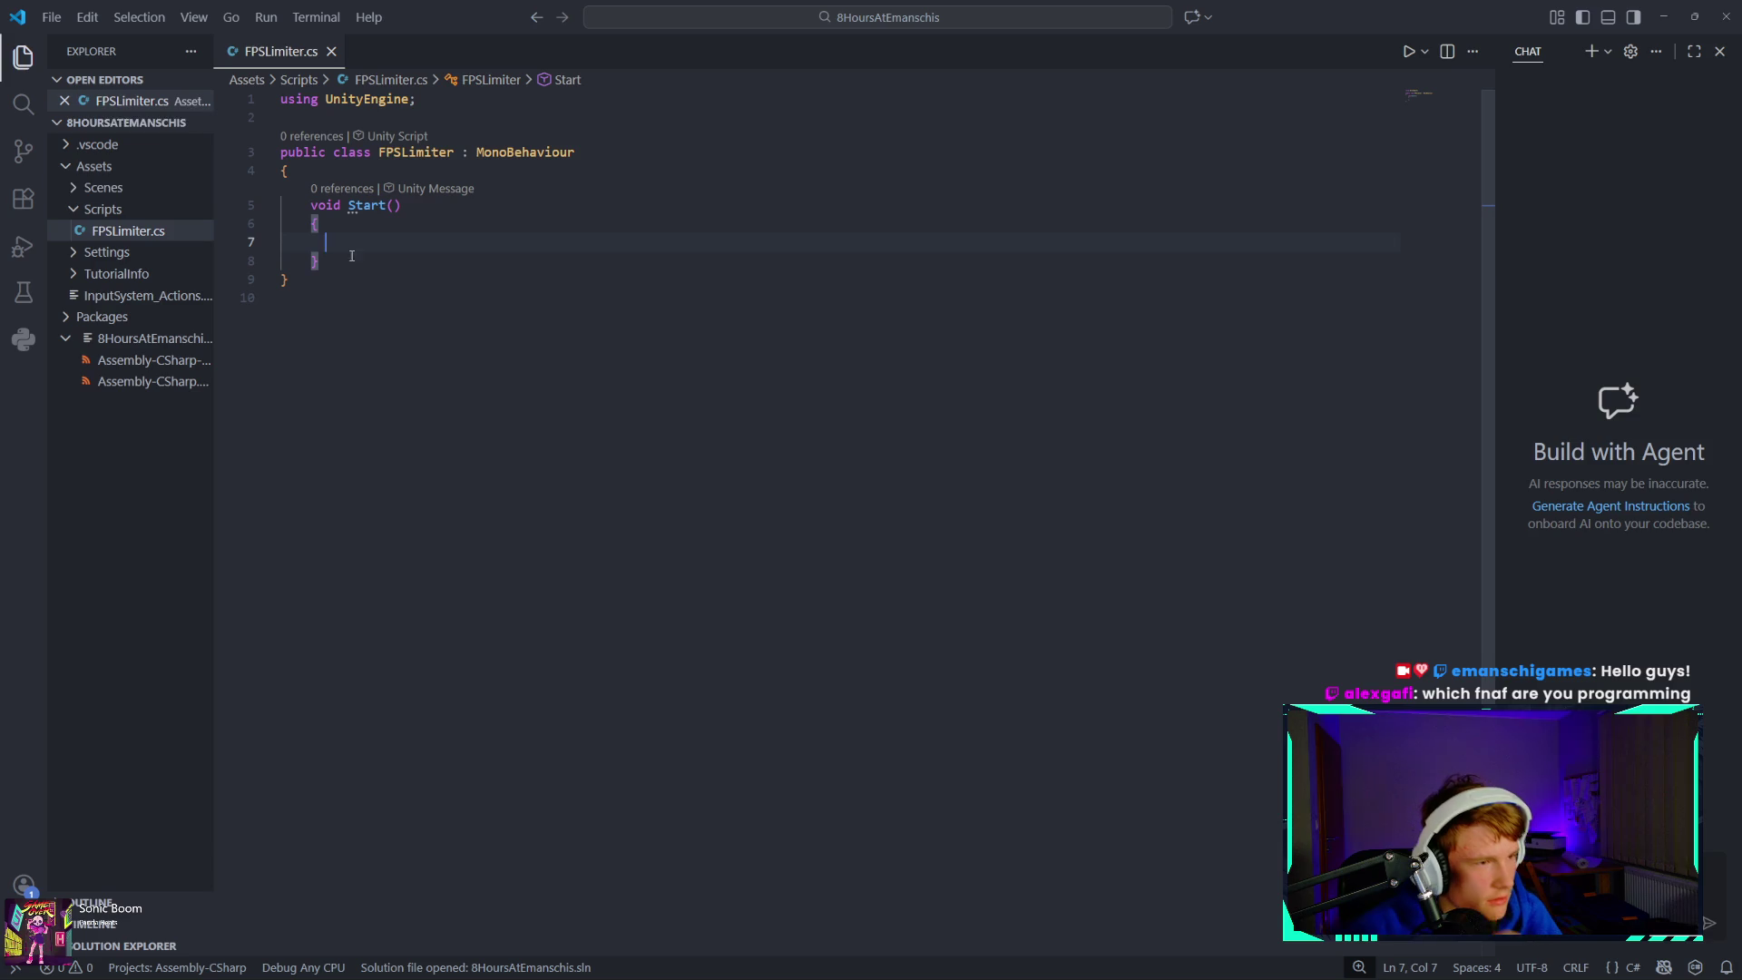
left_click(611, 245)
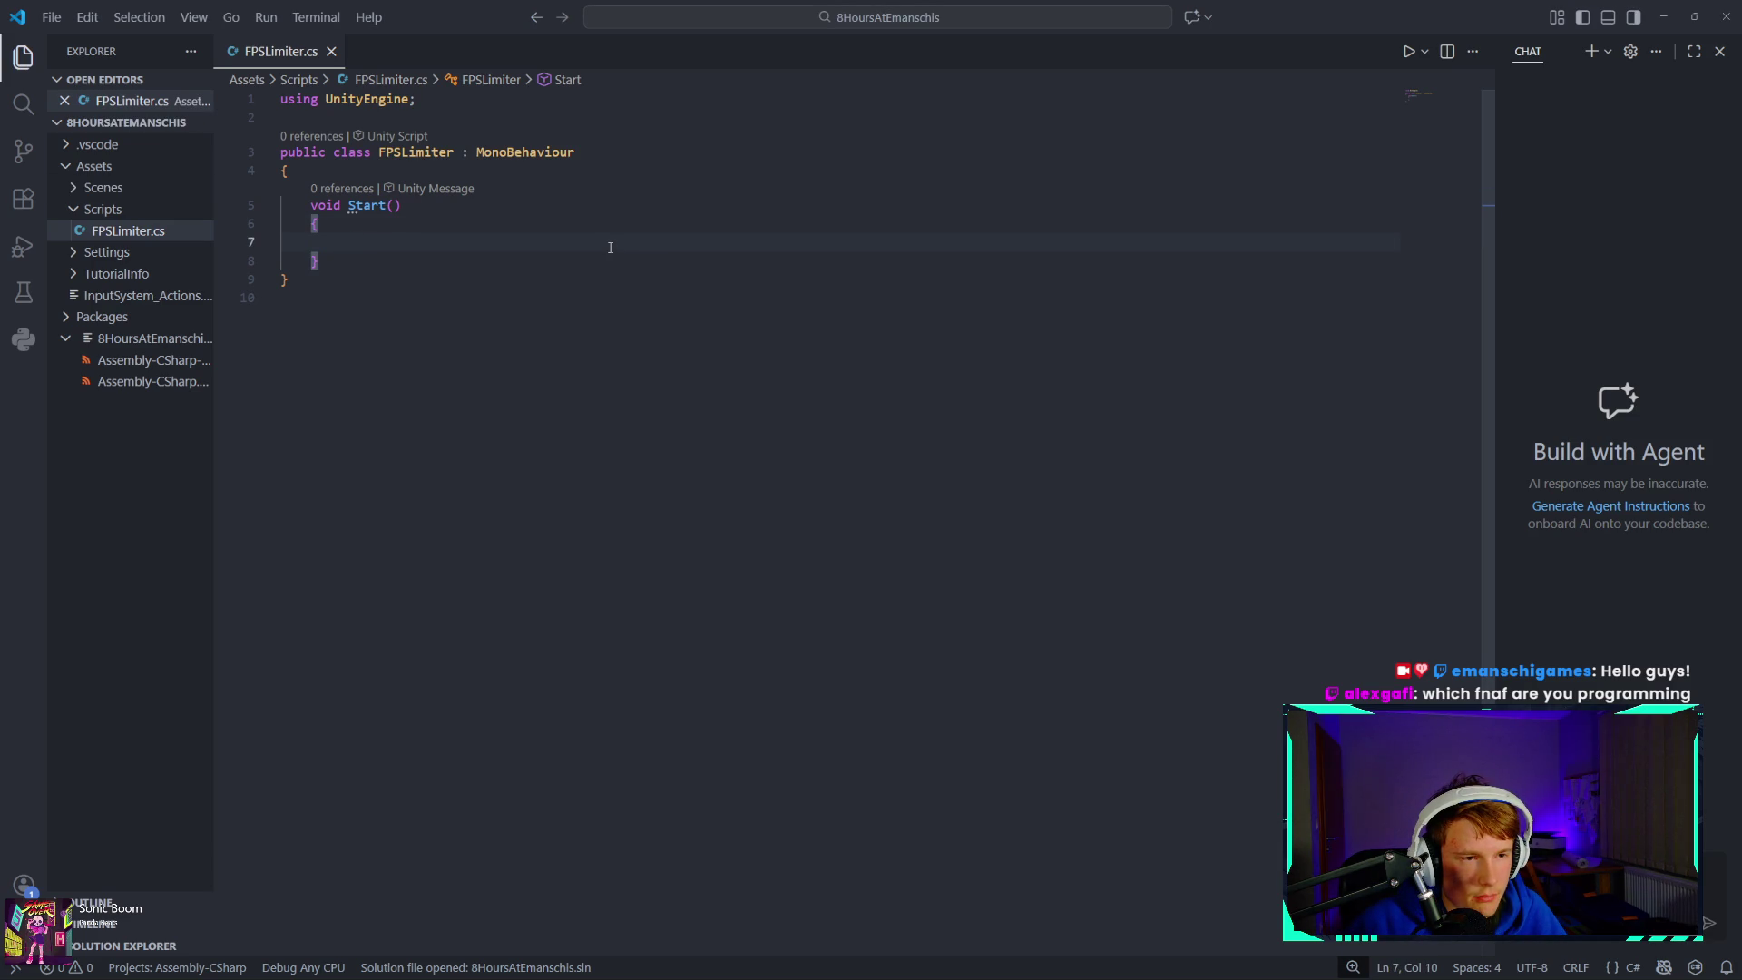
key("super+e")
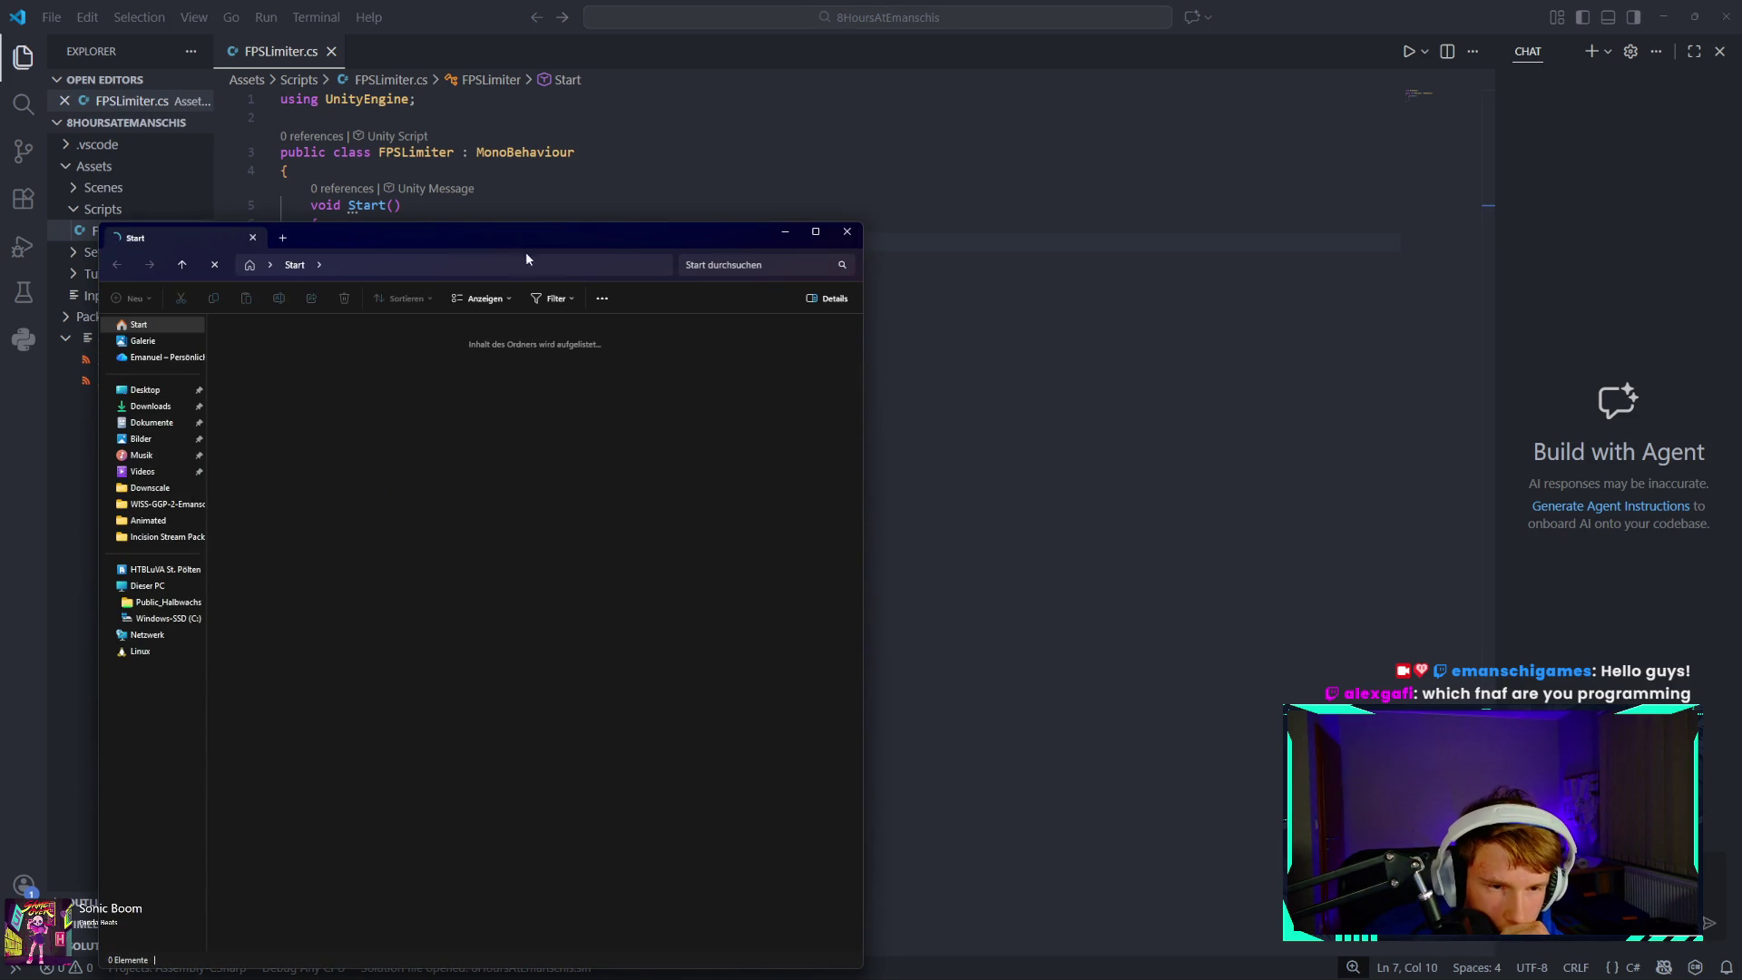
- Browse from Dieser PC through C:\NichtInOneDrive\Pixel-Royale\Assets to the Scribts folder
mouse_move(544, 237)
left_mouse_down()
mouse_move(748, 238)
mouse_move(959, 201)
left_mouse_up()
left_click(584, 564)
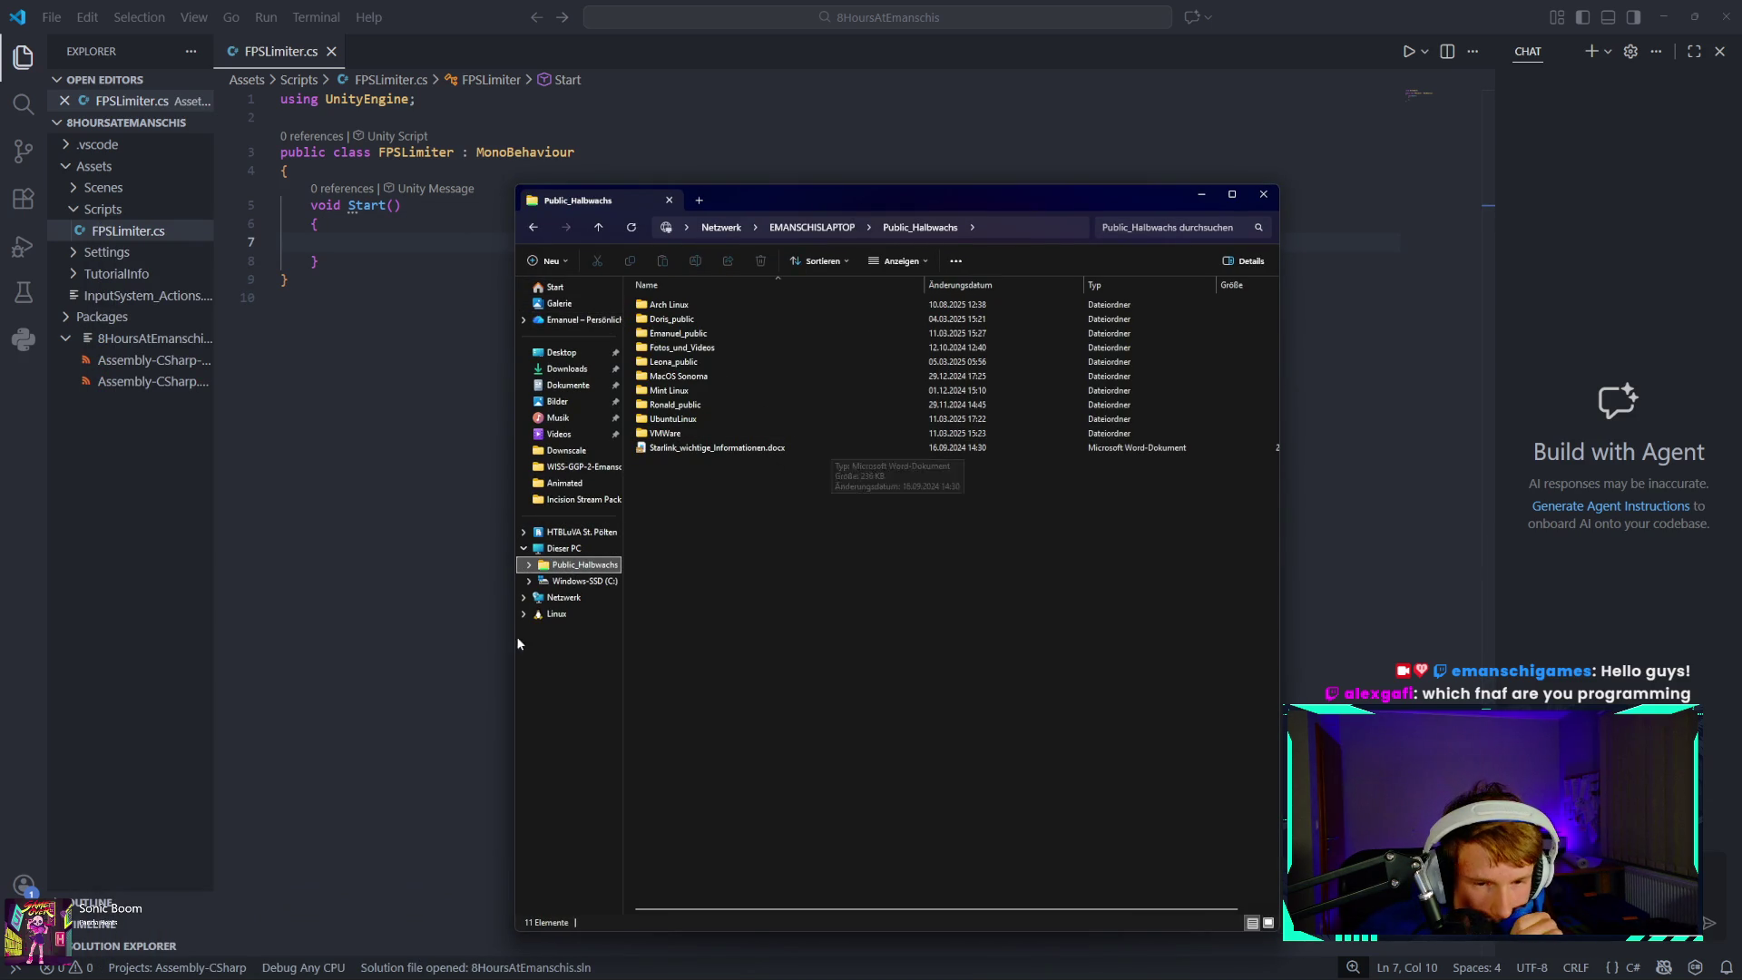
left_click(558, 547)
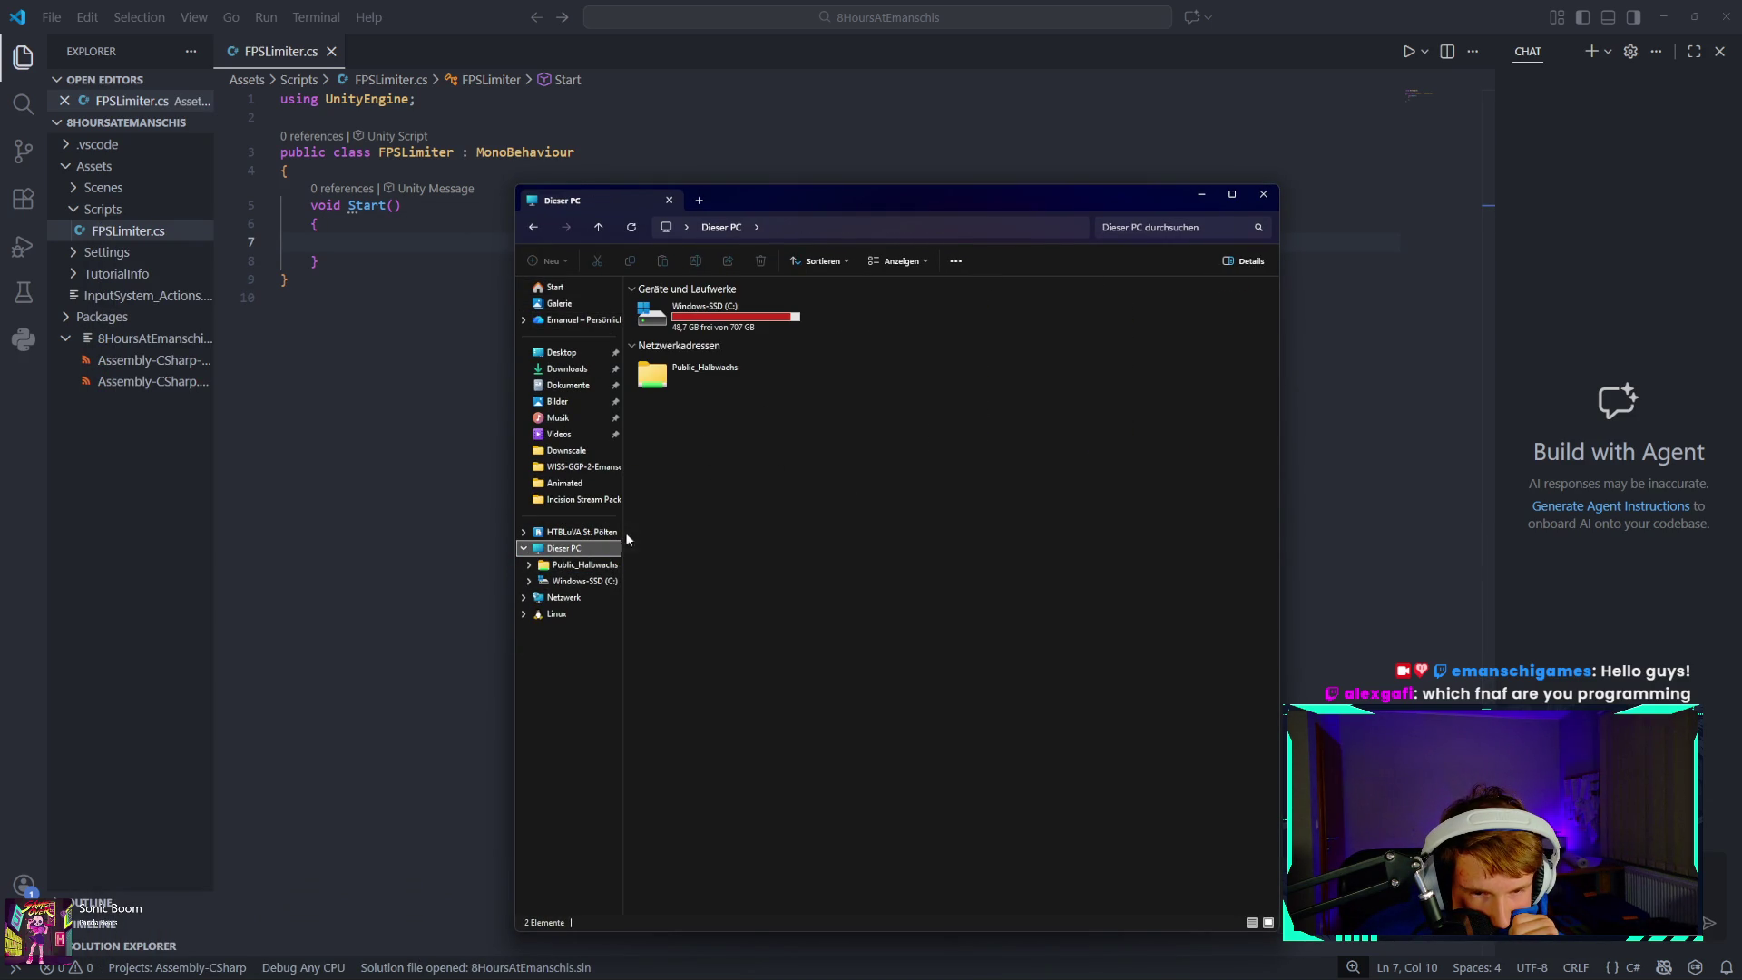
left_click(581, 564)
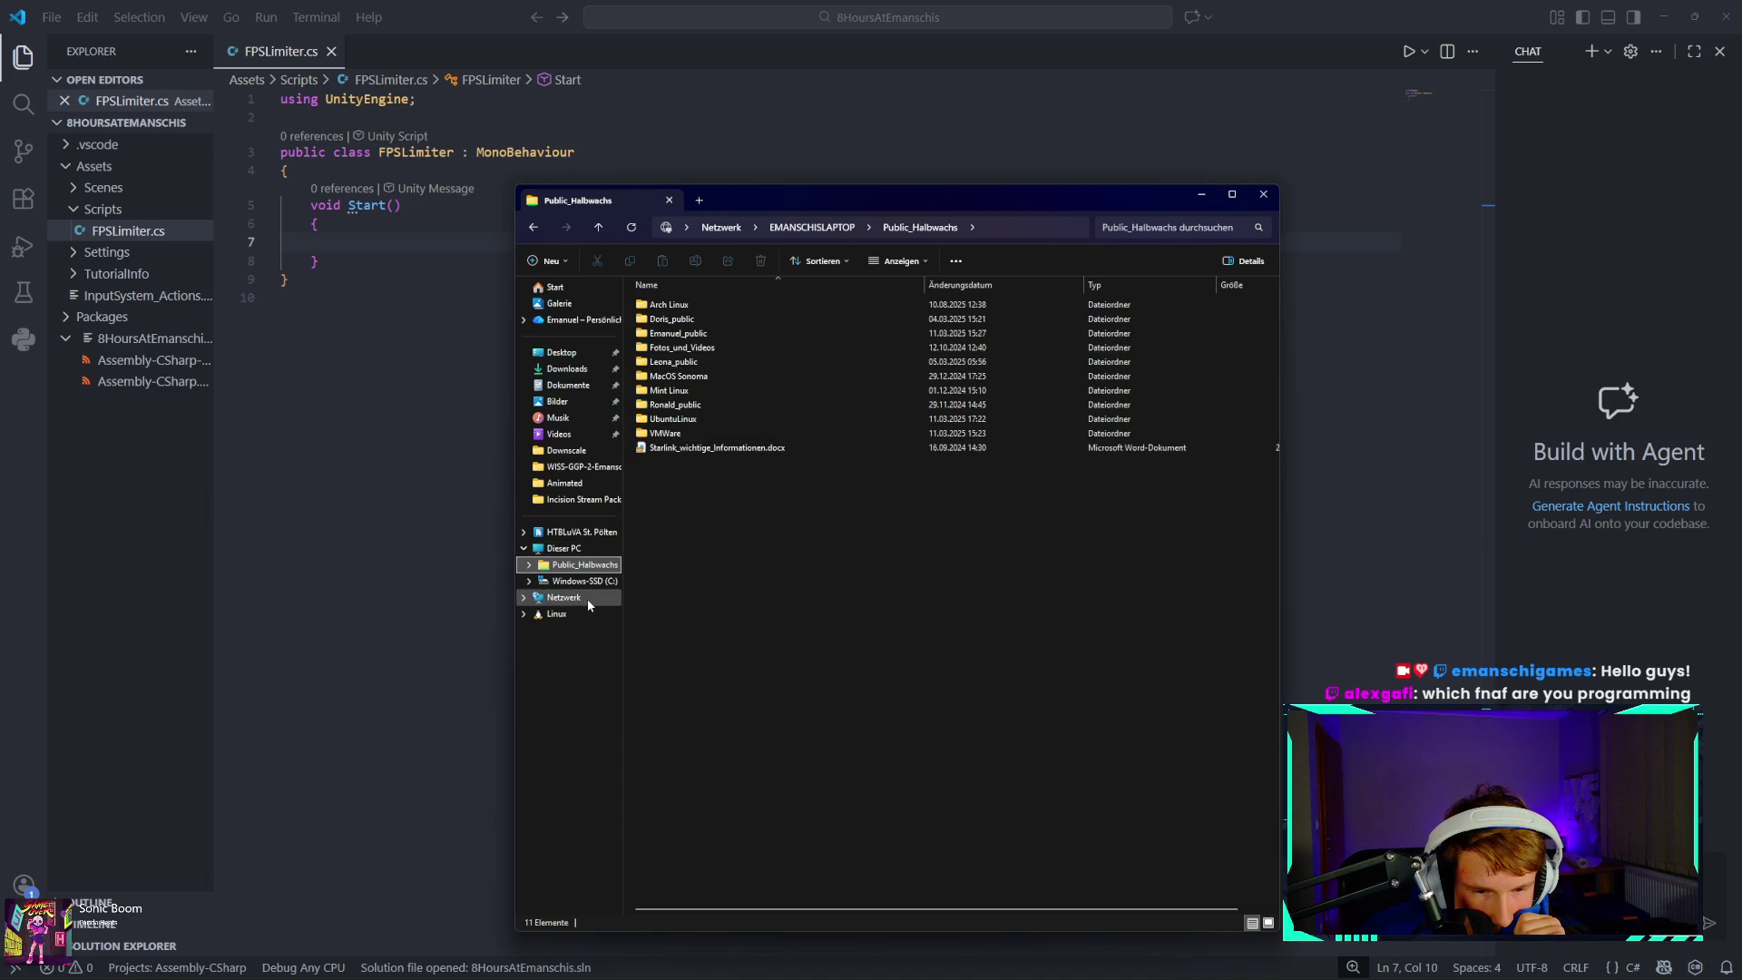
left_click(558, 548)
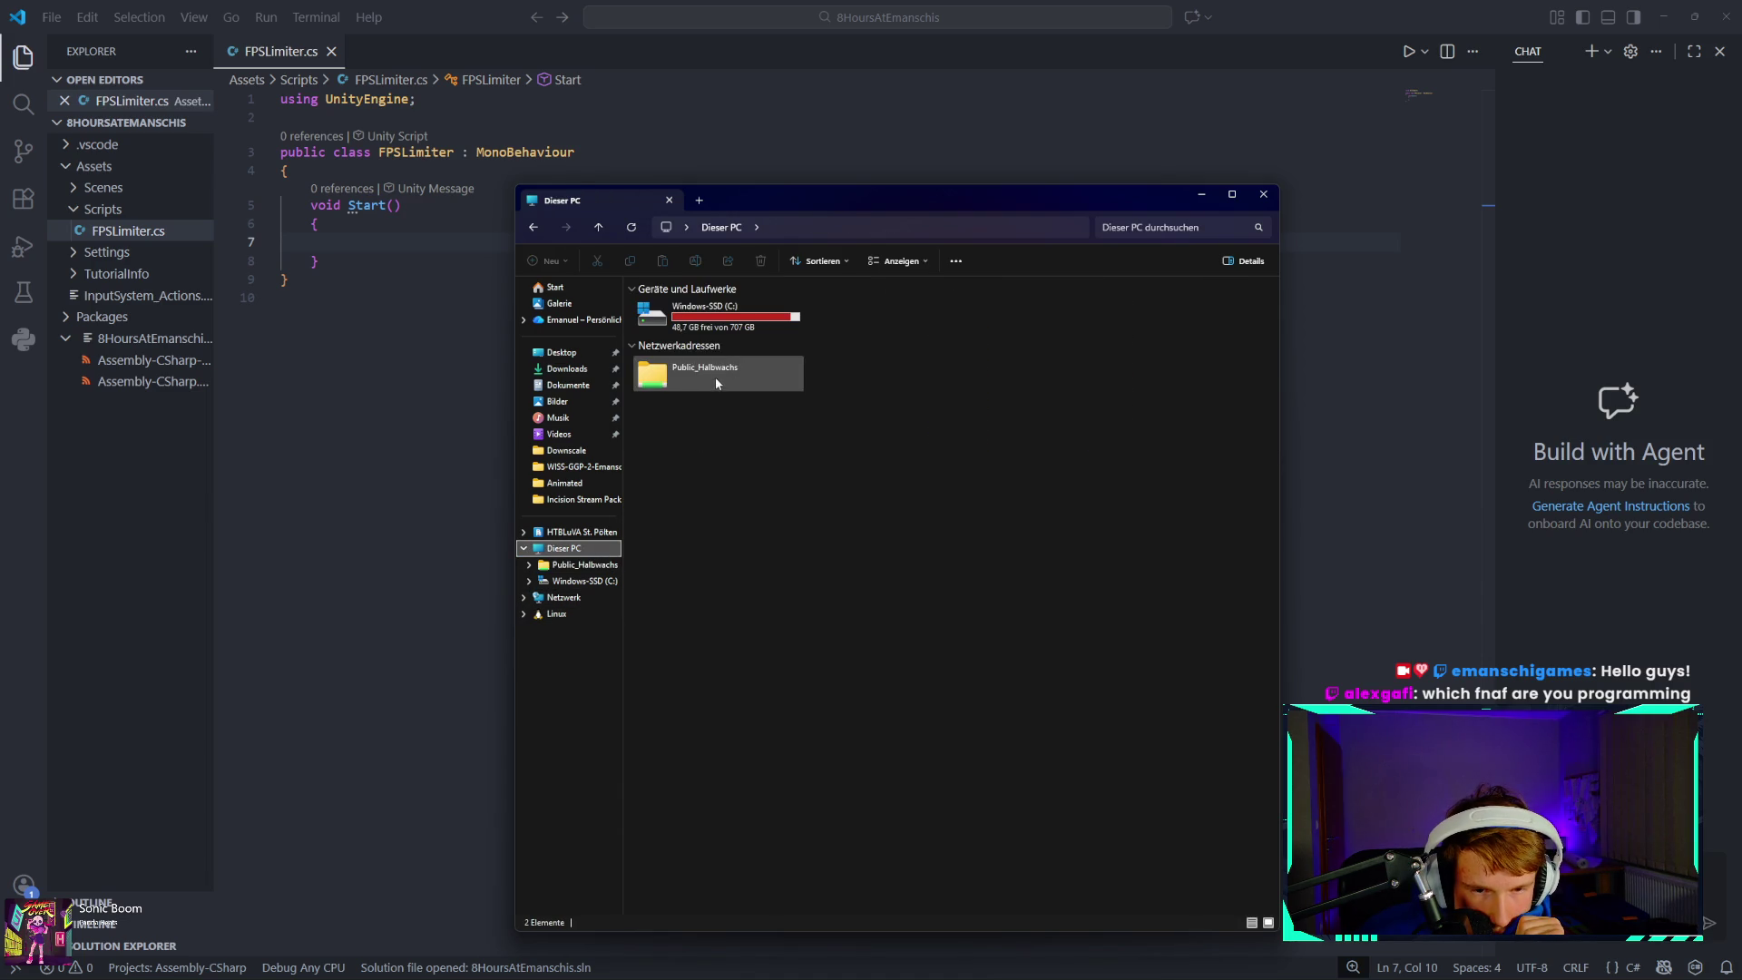
double_click(742, 328)
double_click(735, 418)
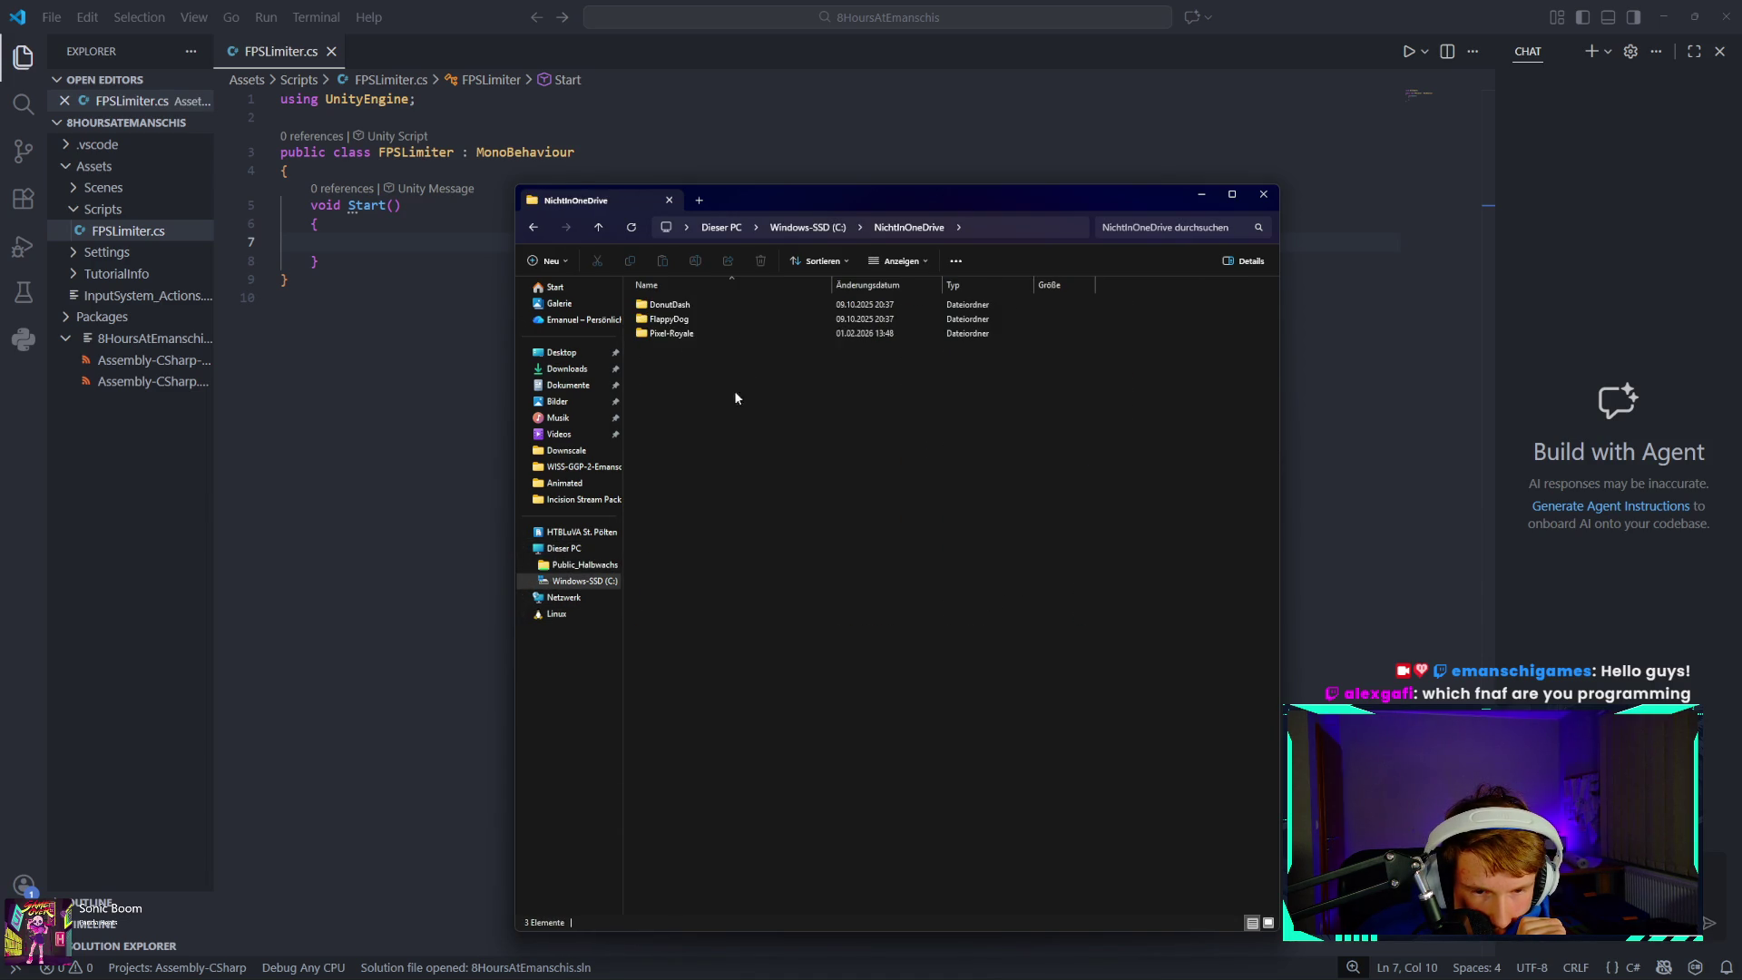
double_click(762, 334)
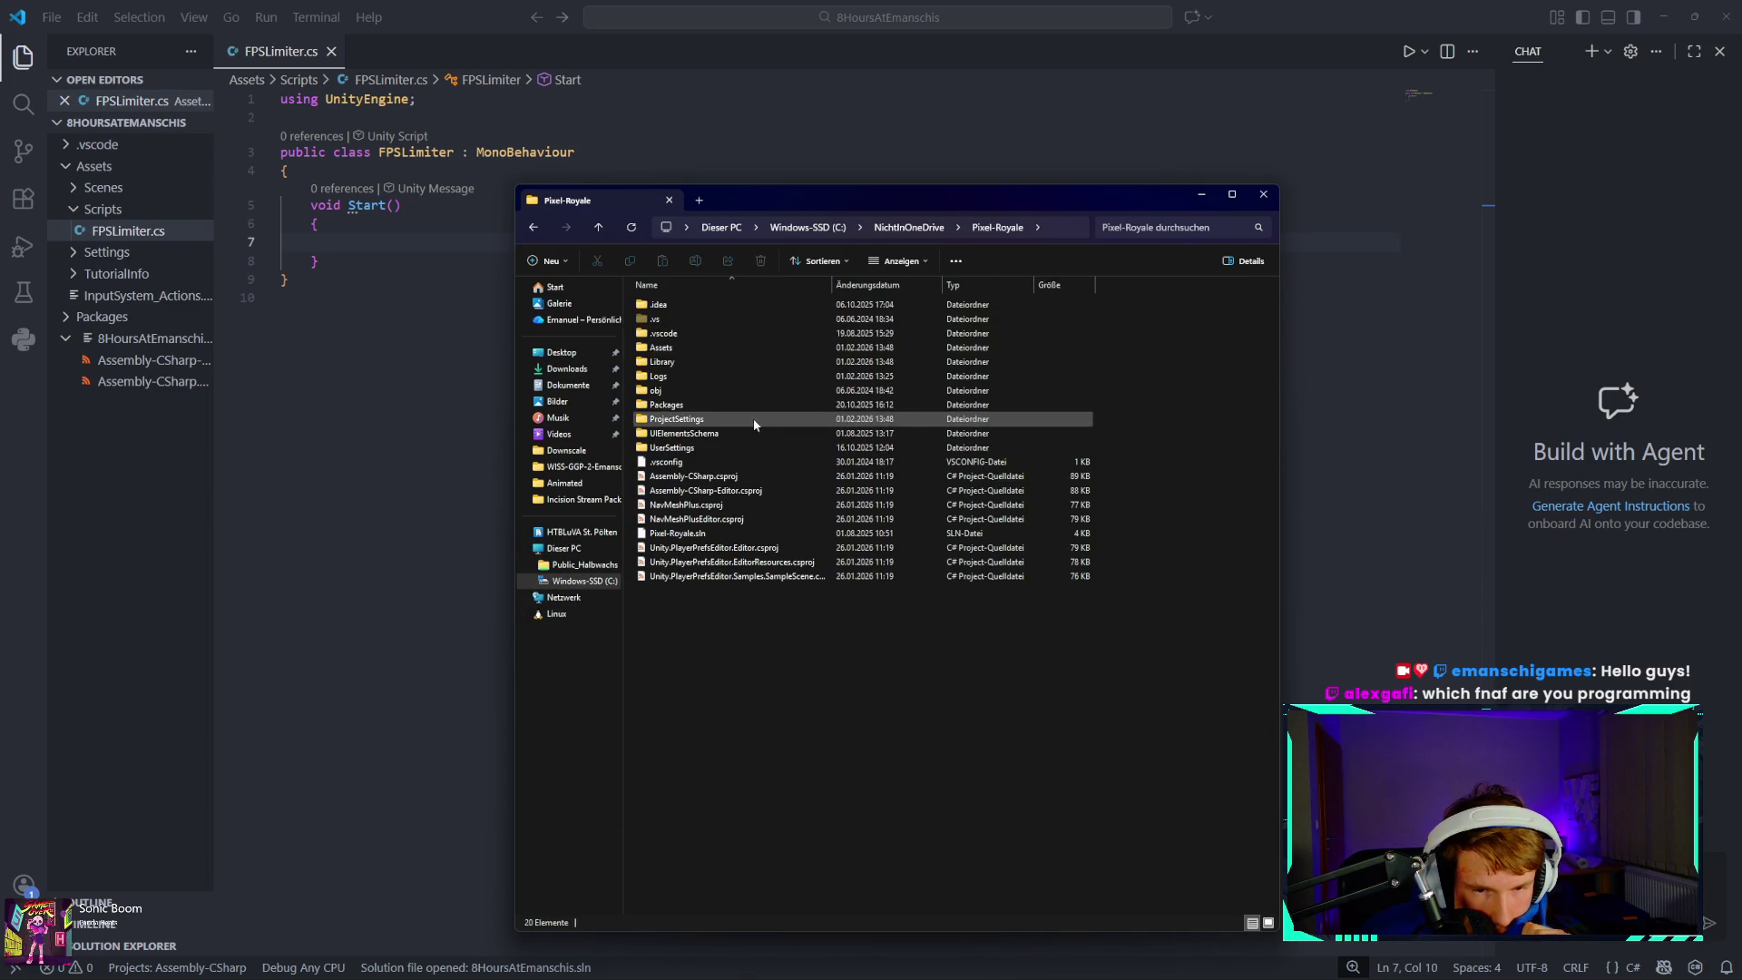
double_click(745, 347)
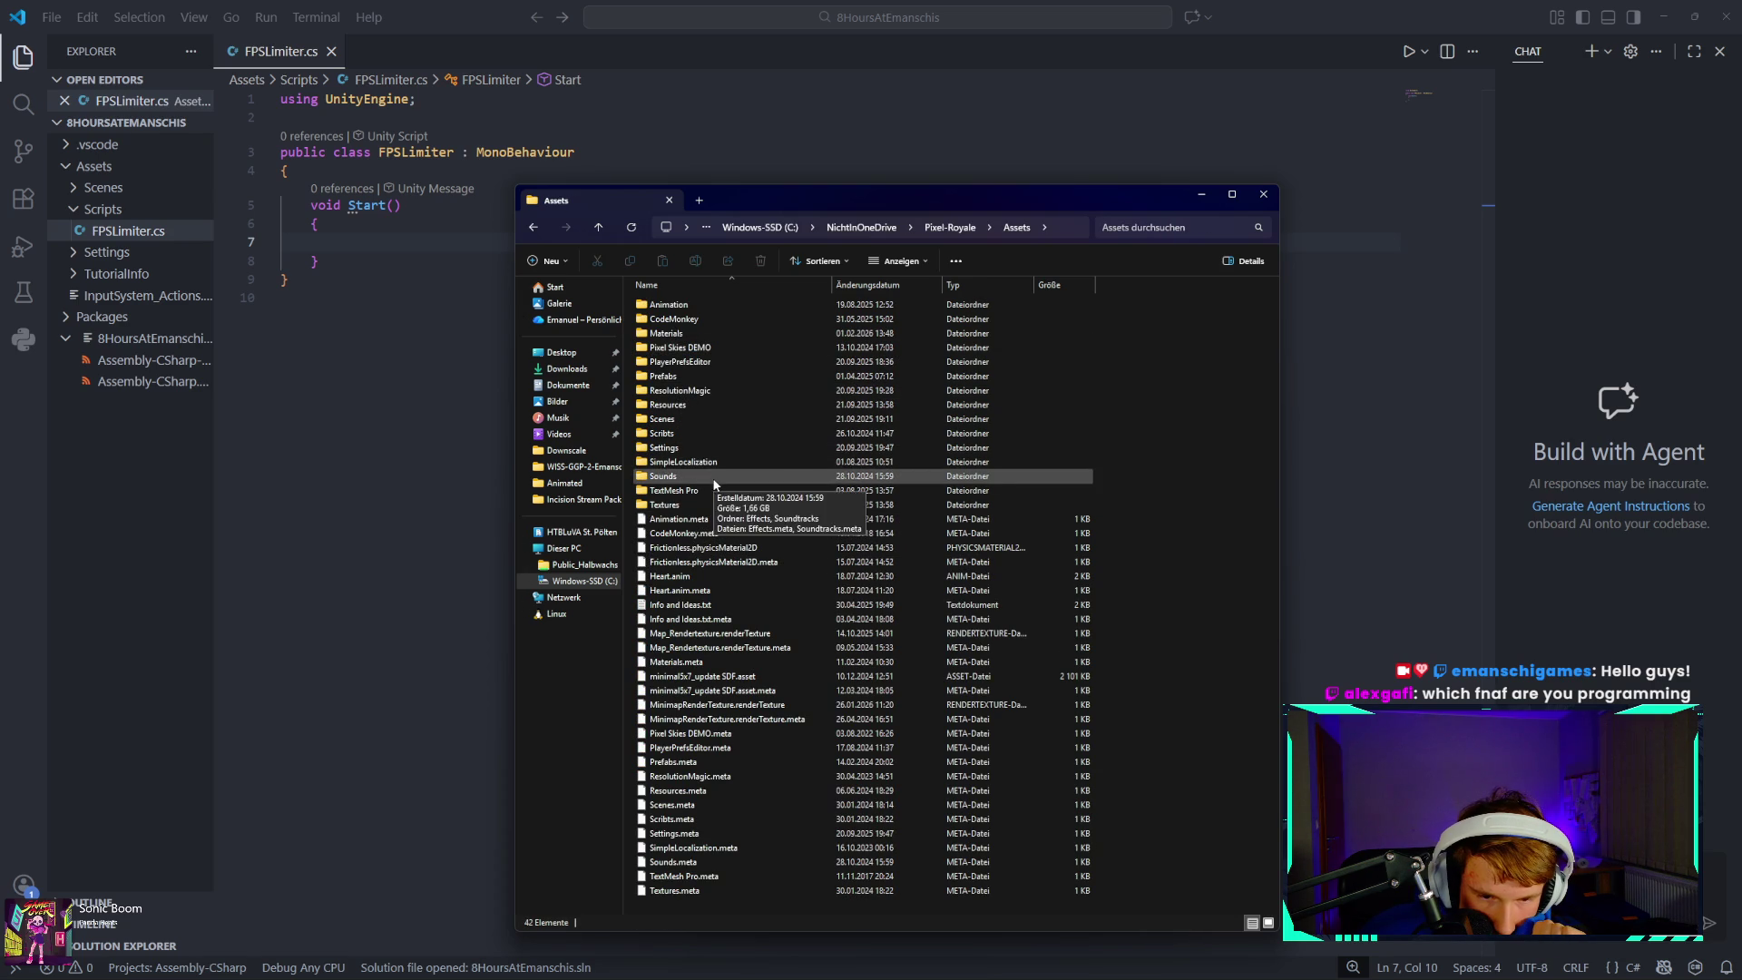
double_click(727, 432)
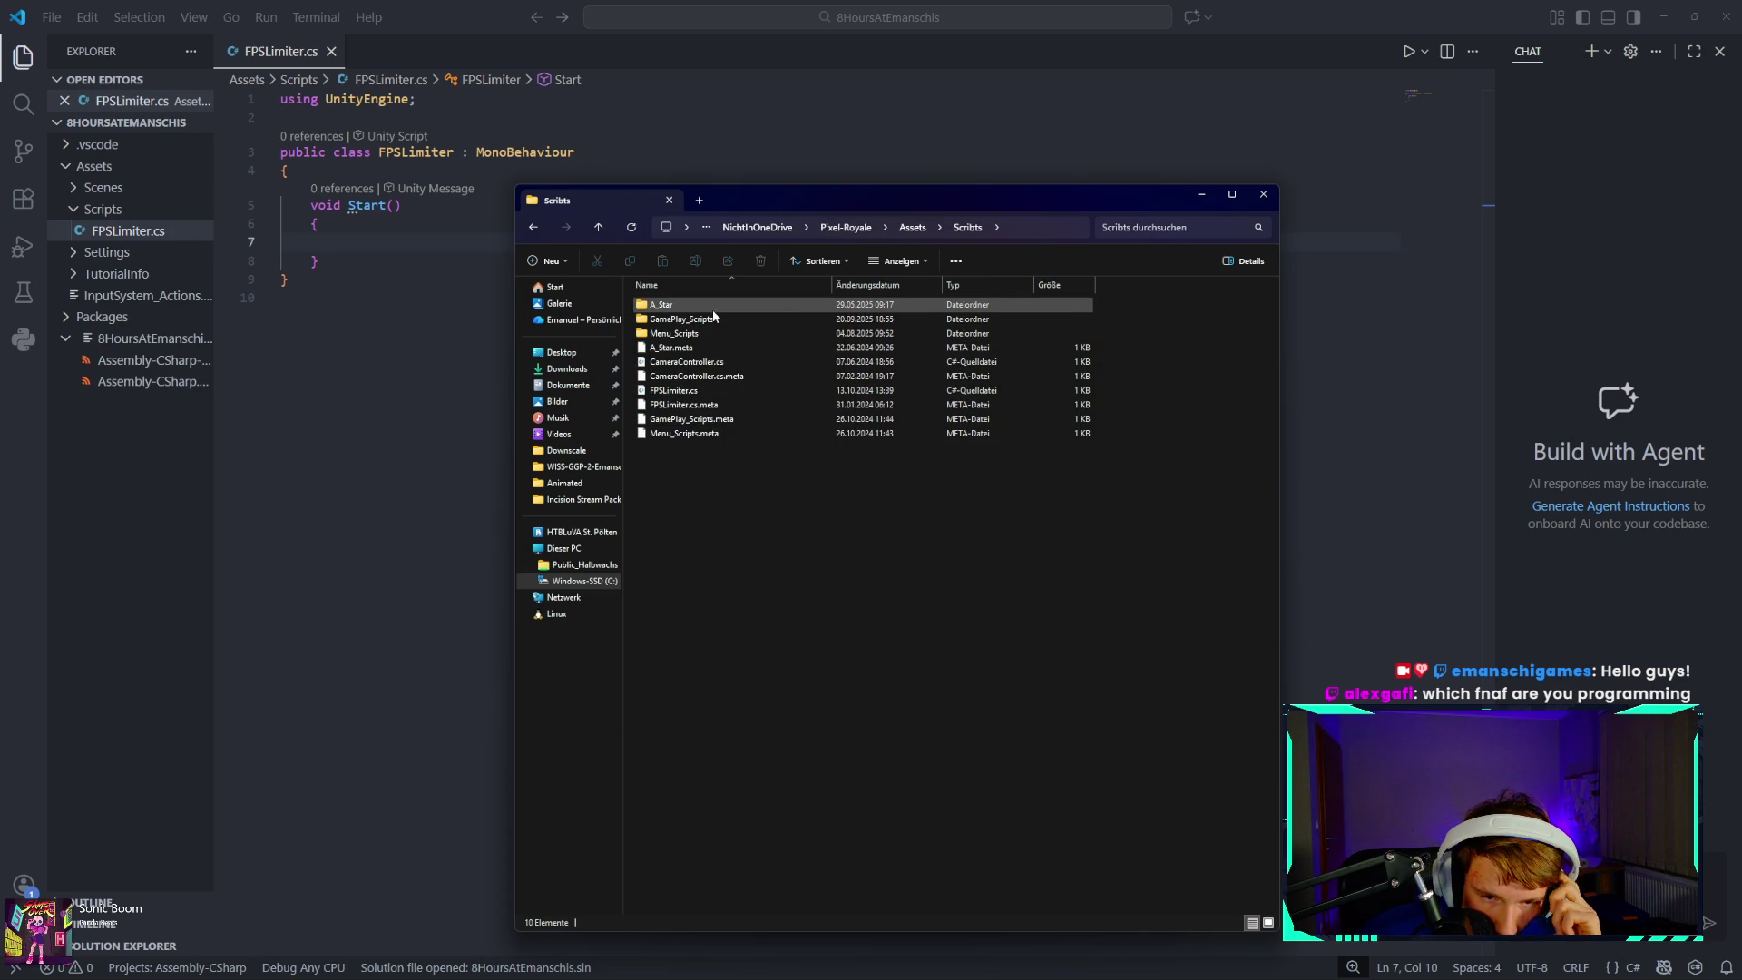
- View the old project's FPSLimiter.cs for reference, close it, and hide the chat panel
double_click(715, 391)
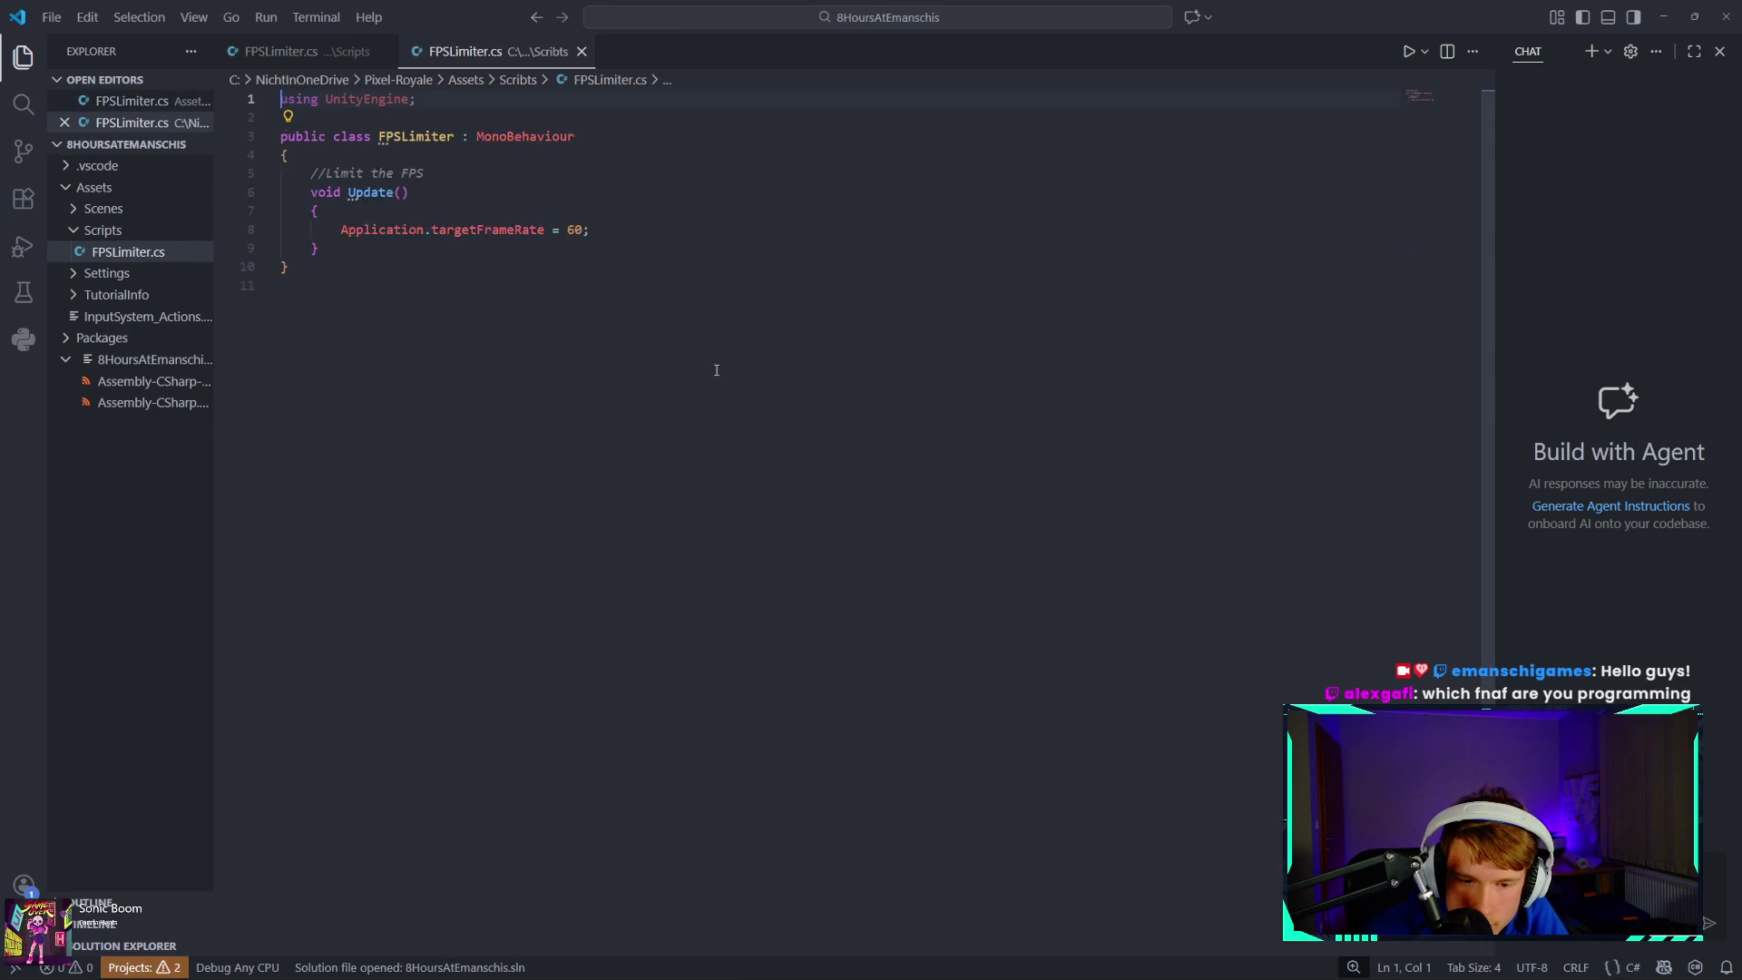
left_click(581, 52)
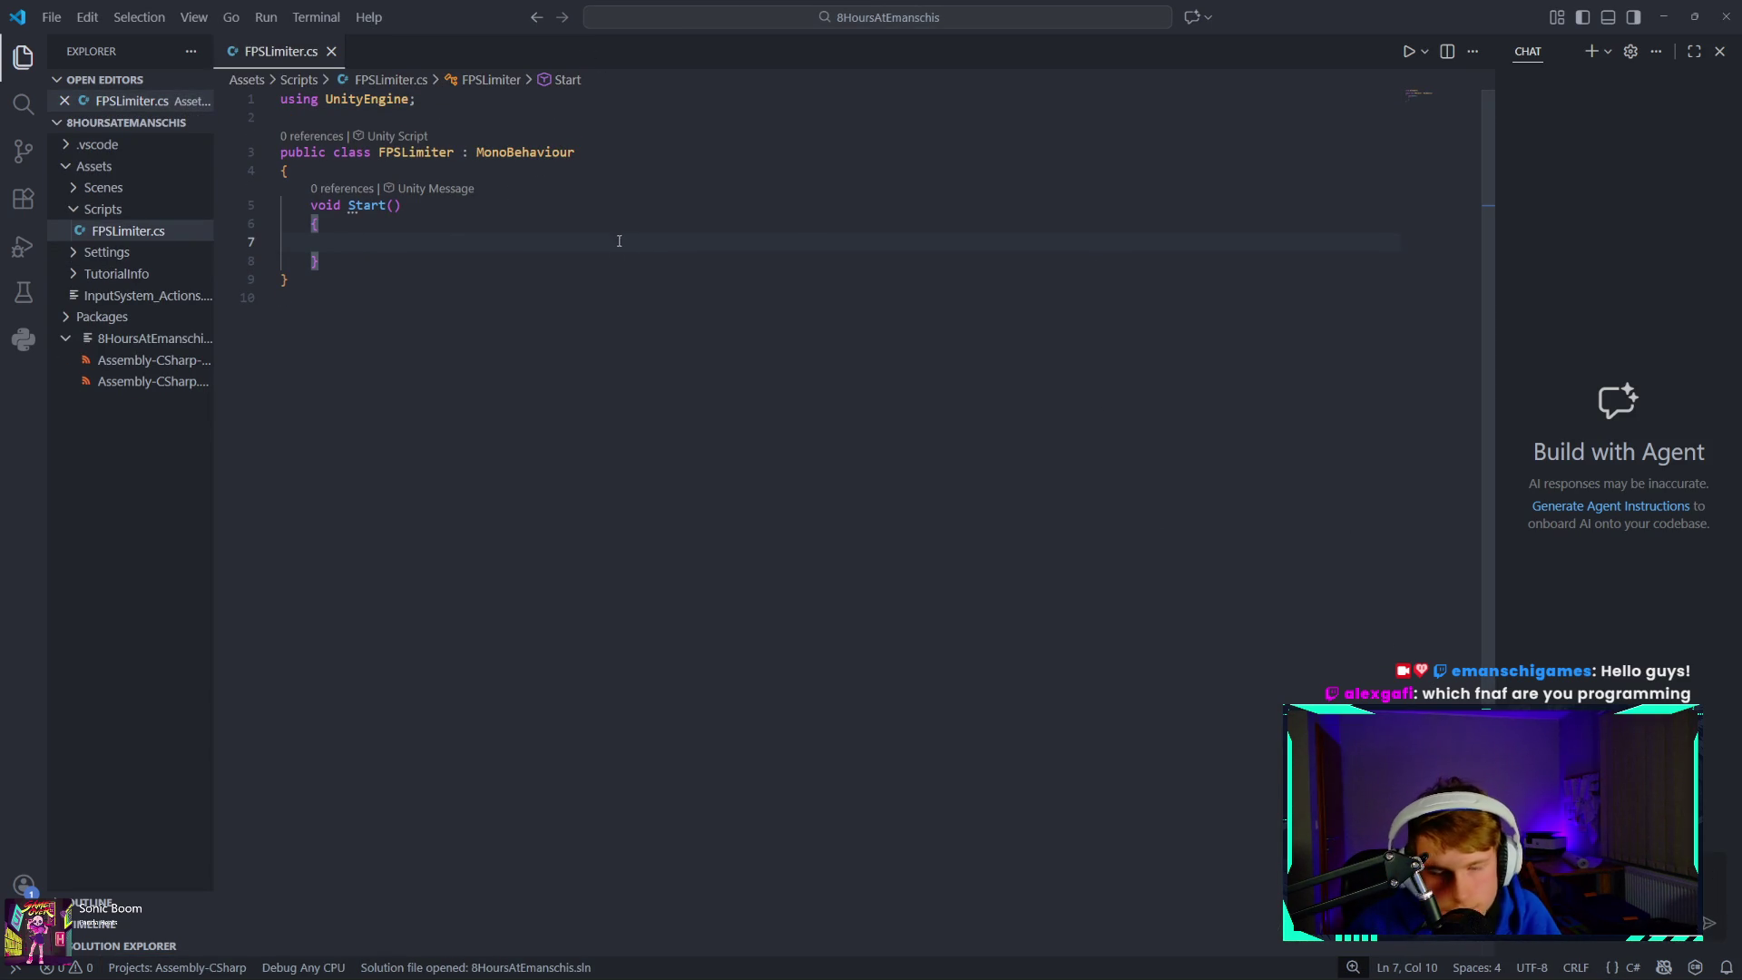
left_click(1719, 51)
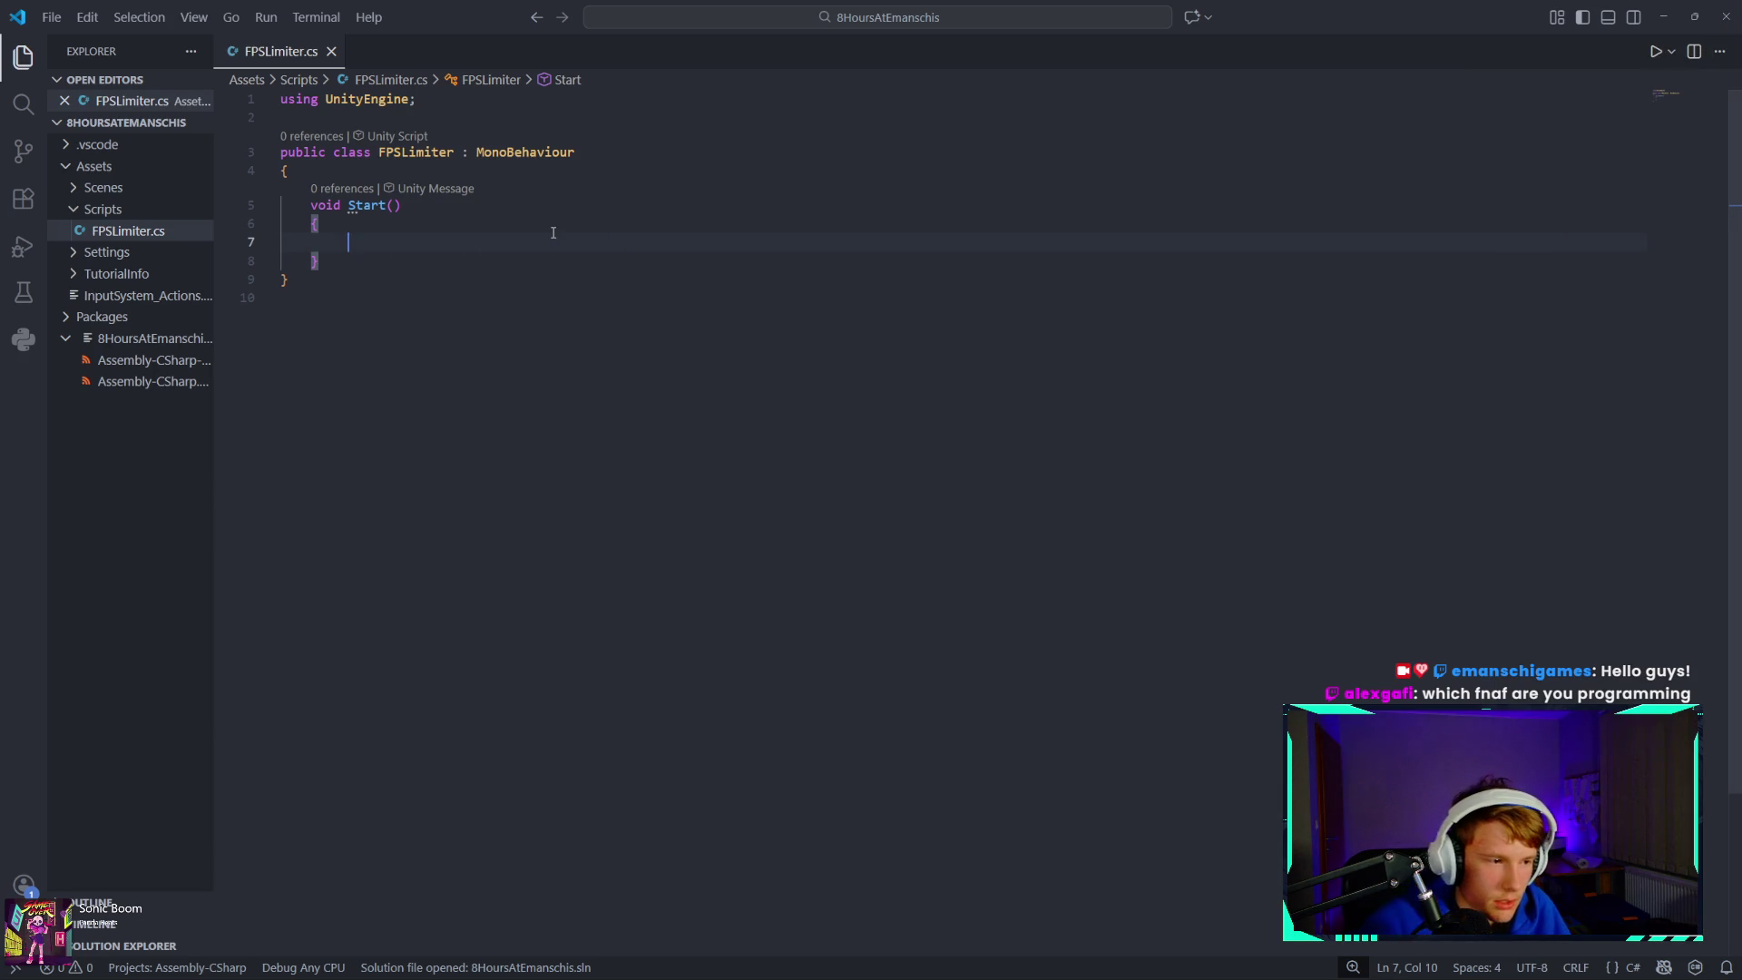
- Write Application.targetFrameRate = 60; in the Start method using autocomplete
type("Appl")
key("Tab")
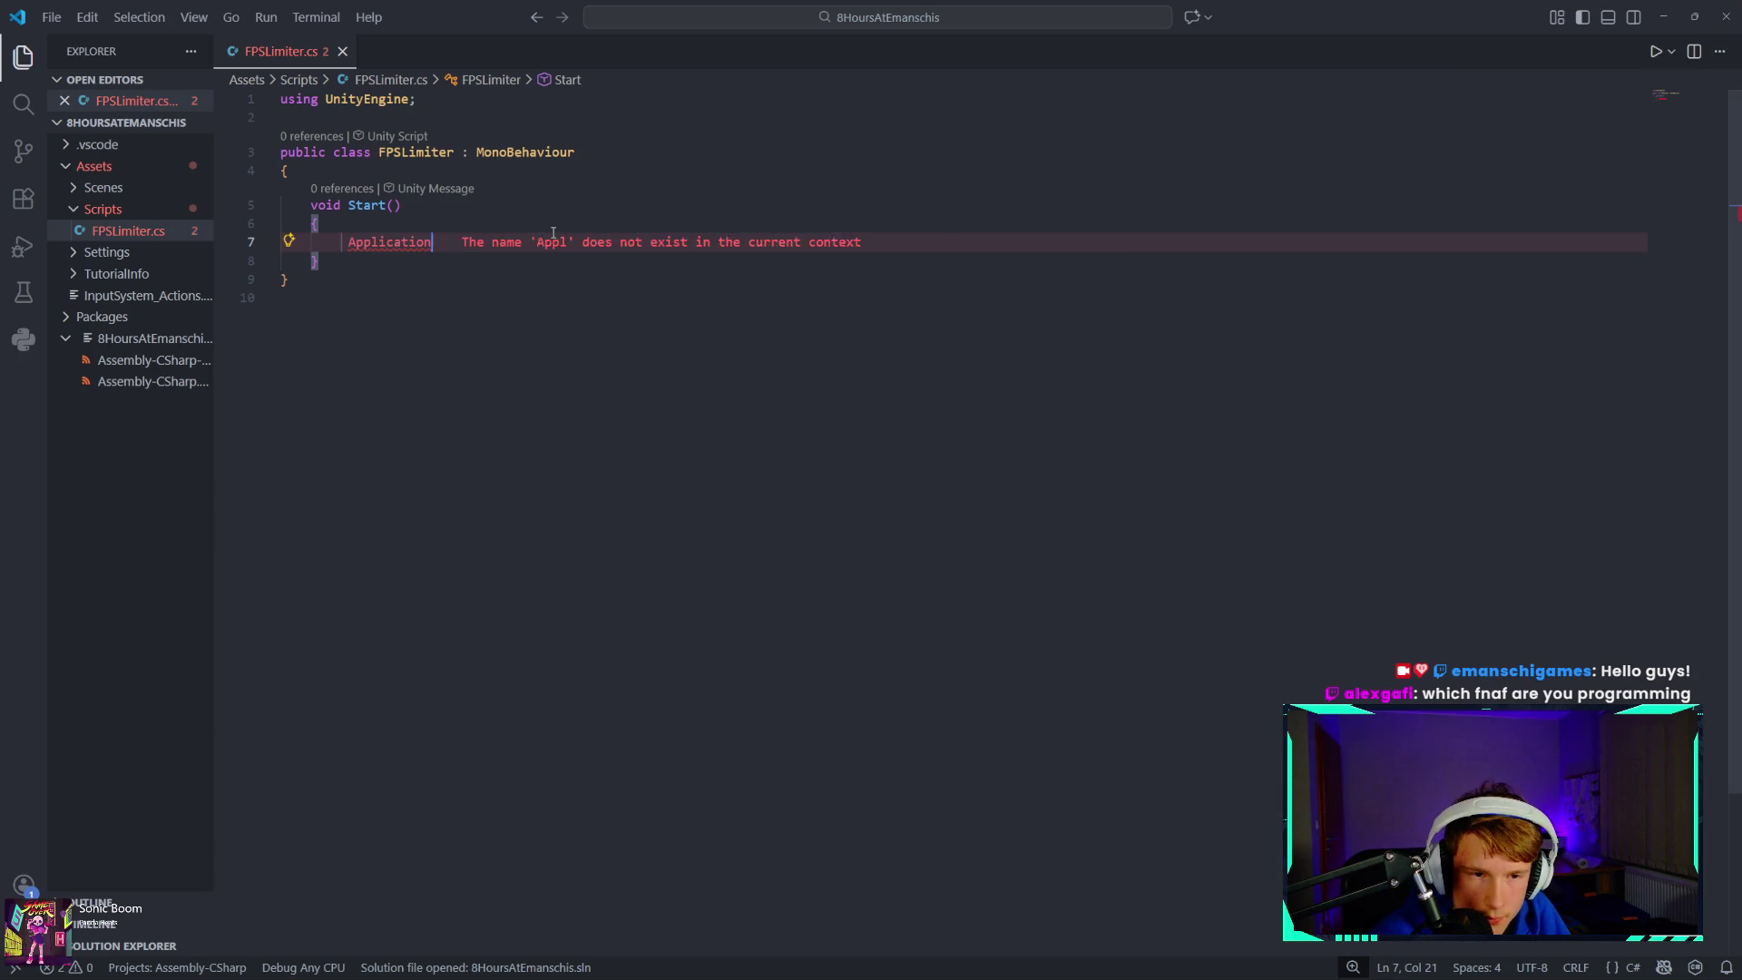
type(".target")
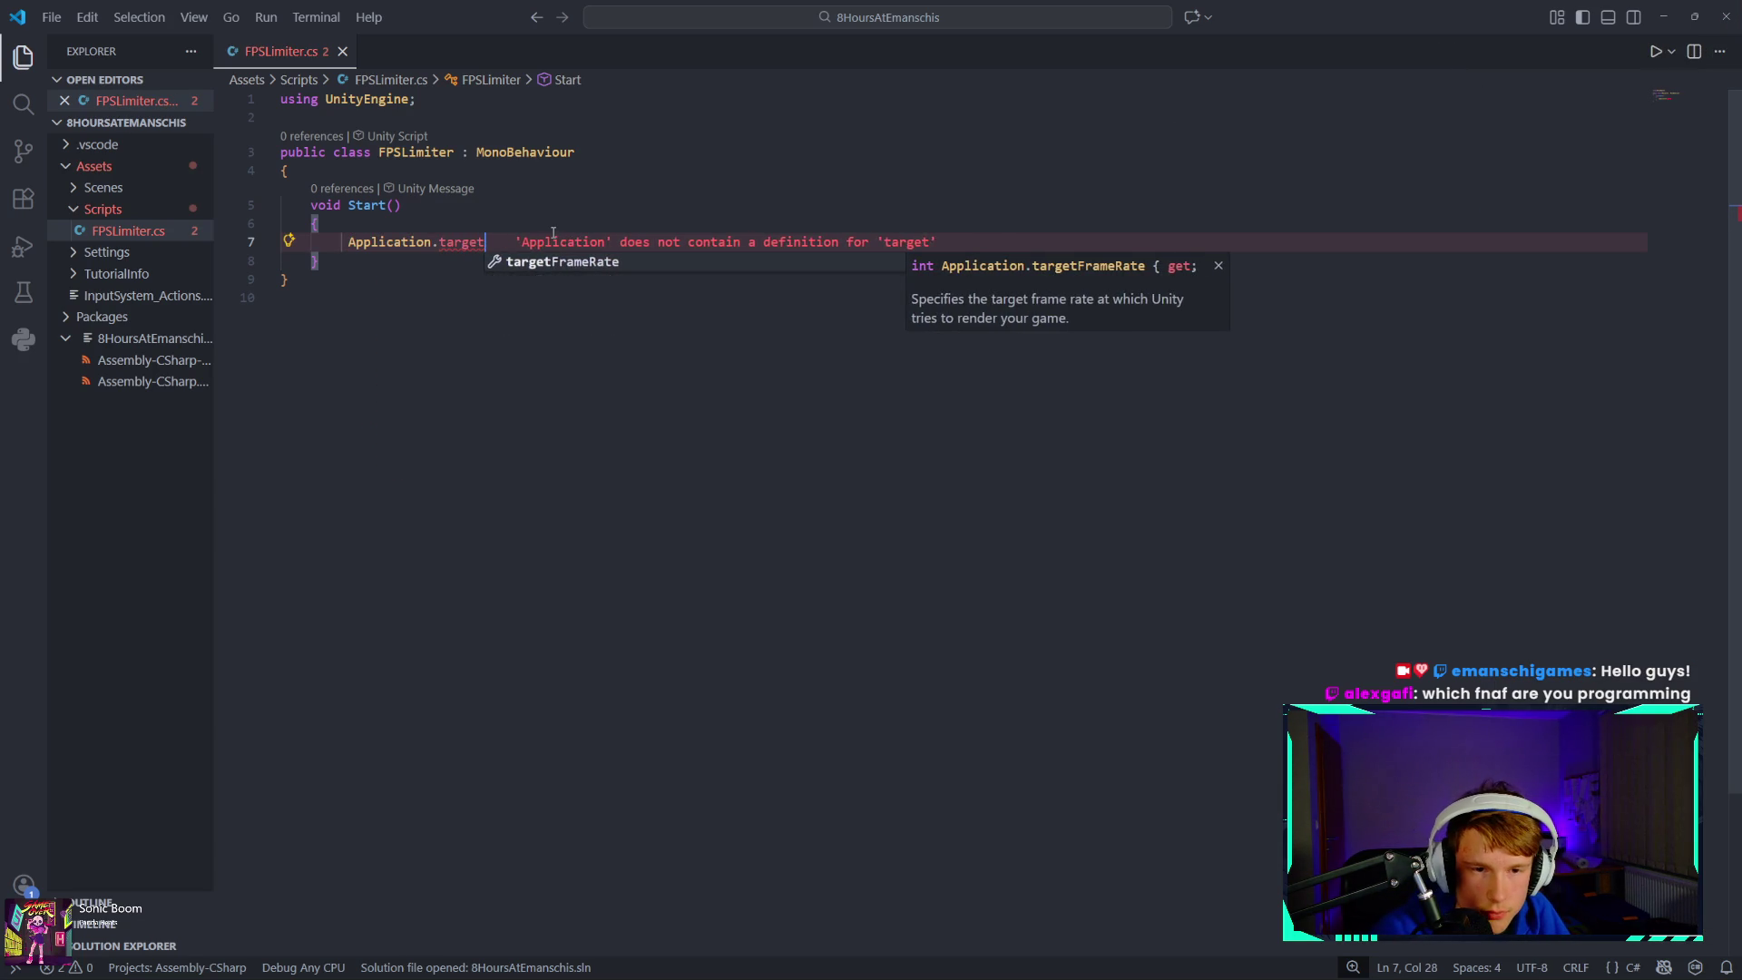
key("Tab")
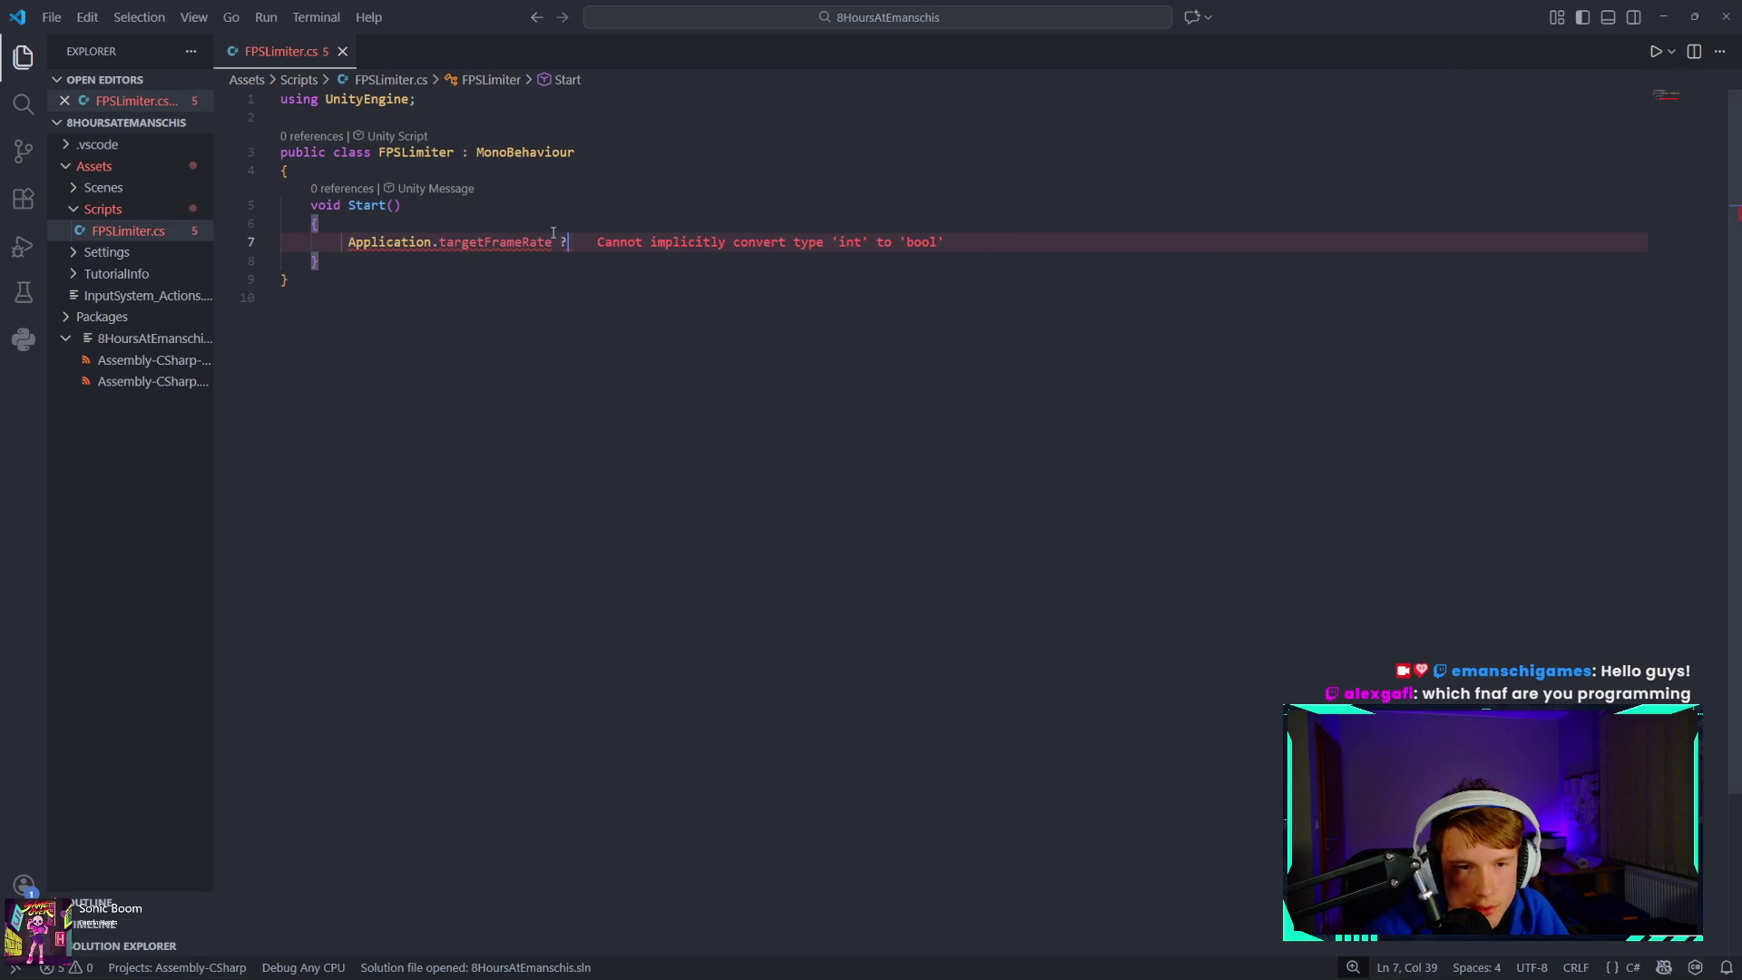
type("= ")
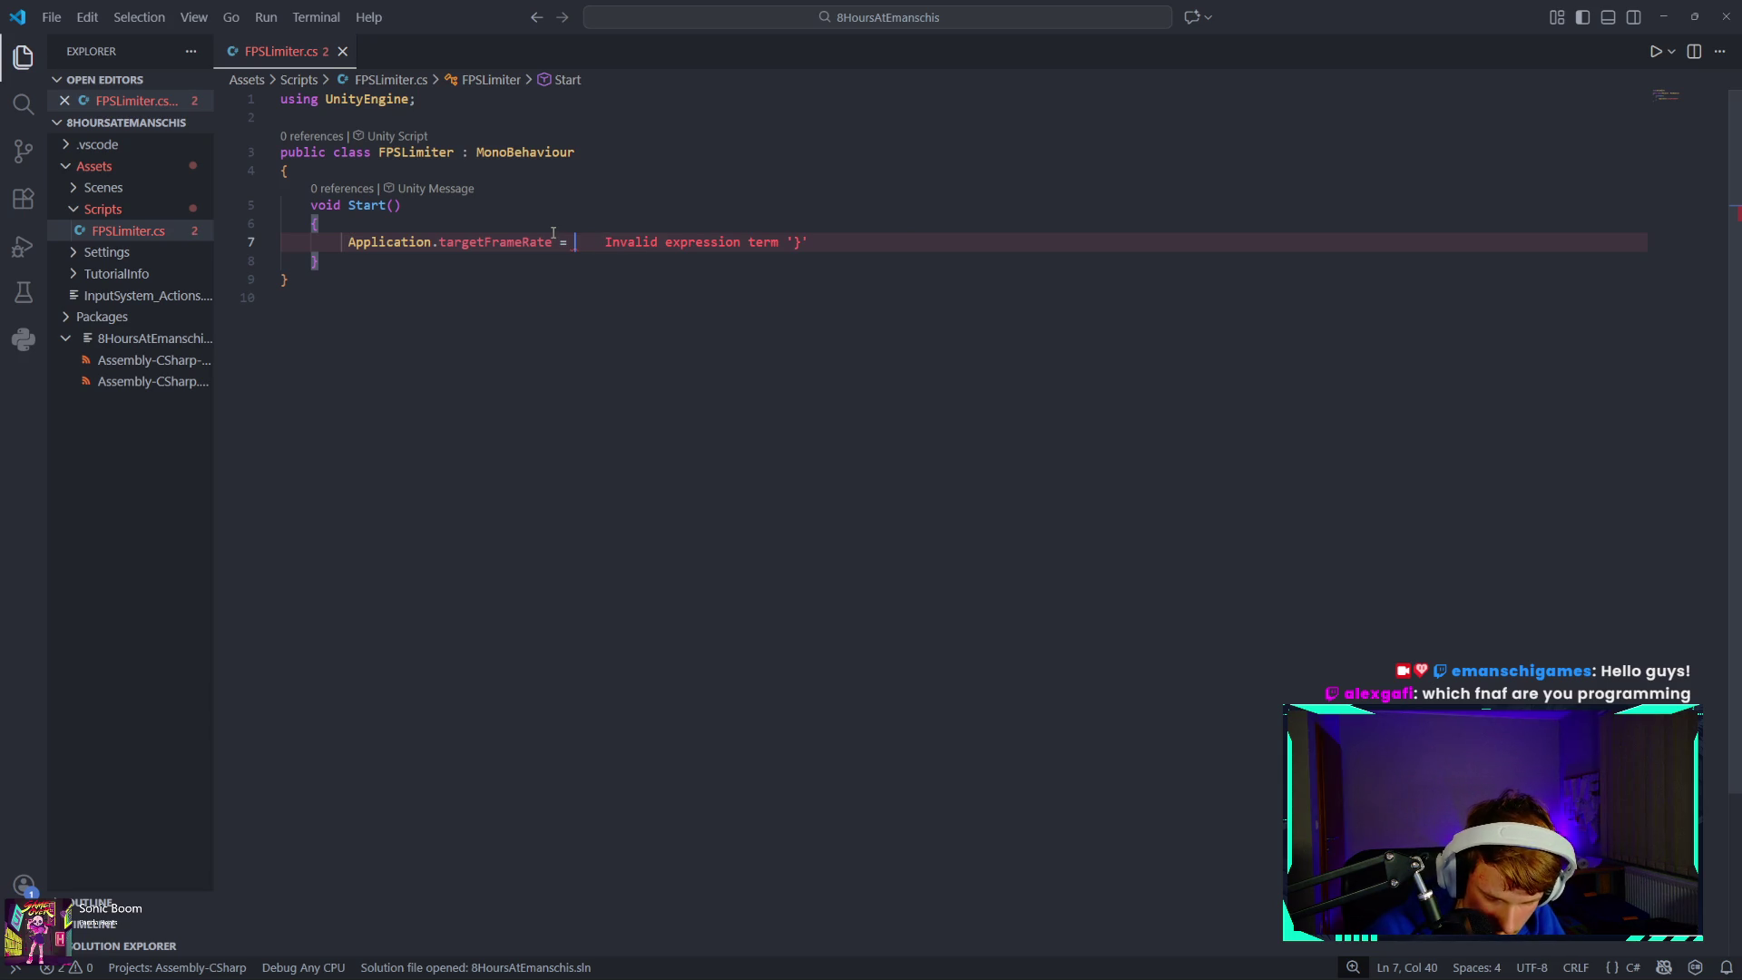
type("60;")
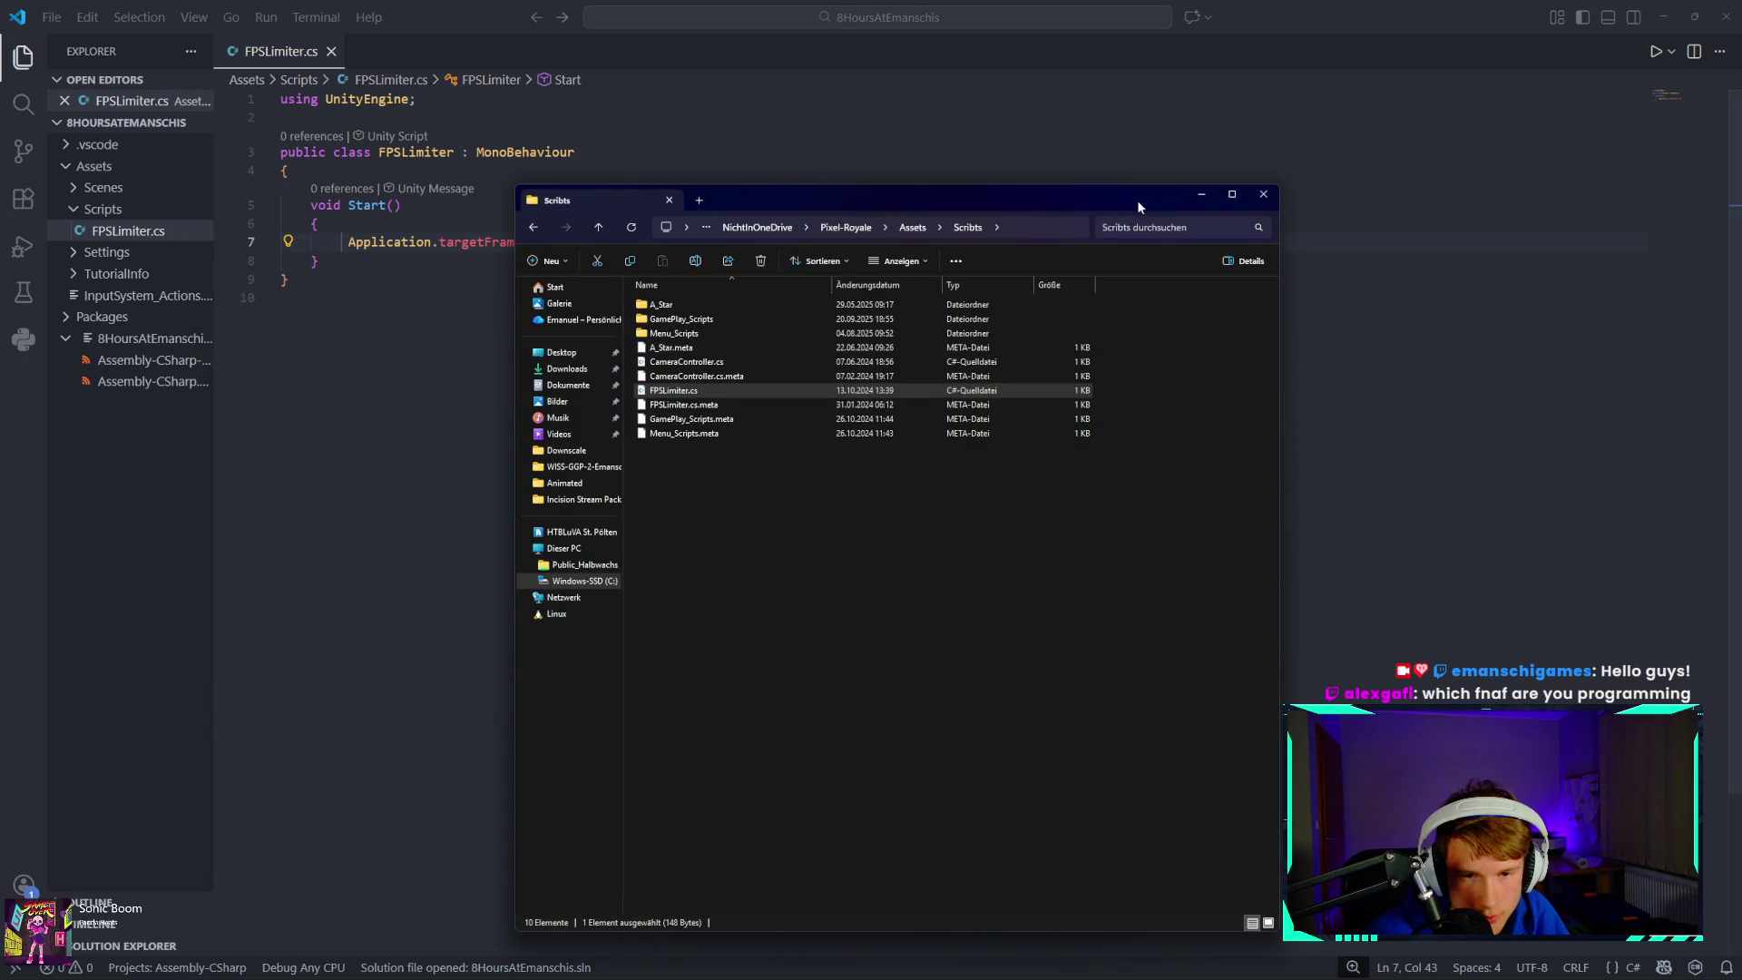
- Back in Unity, drag the FPSLimiter script into the FPSLimiter object's Inspector
key("alt+Tab")
key("alt+Tab")
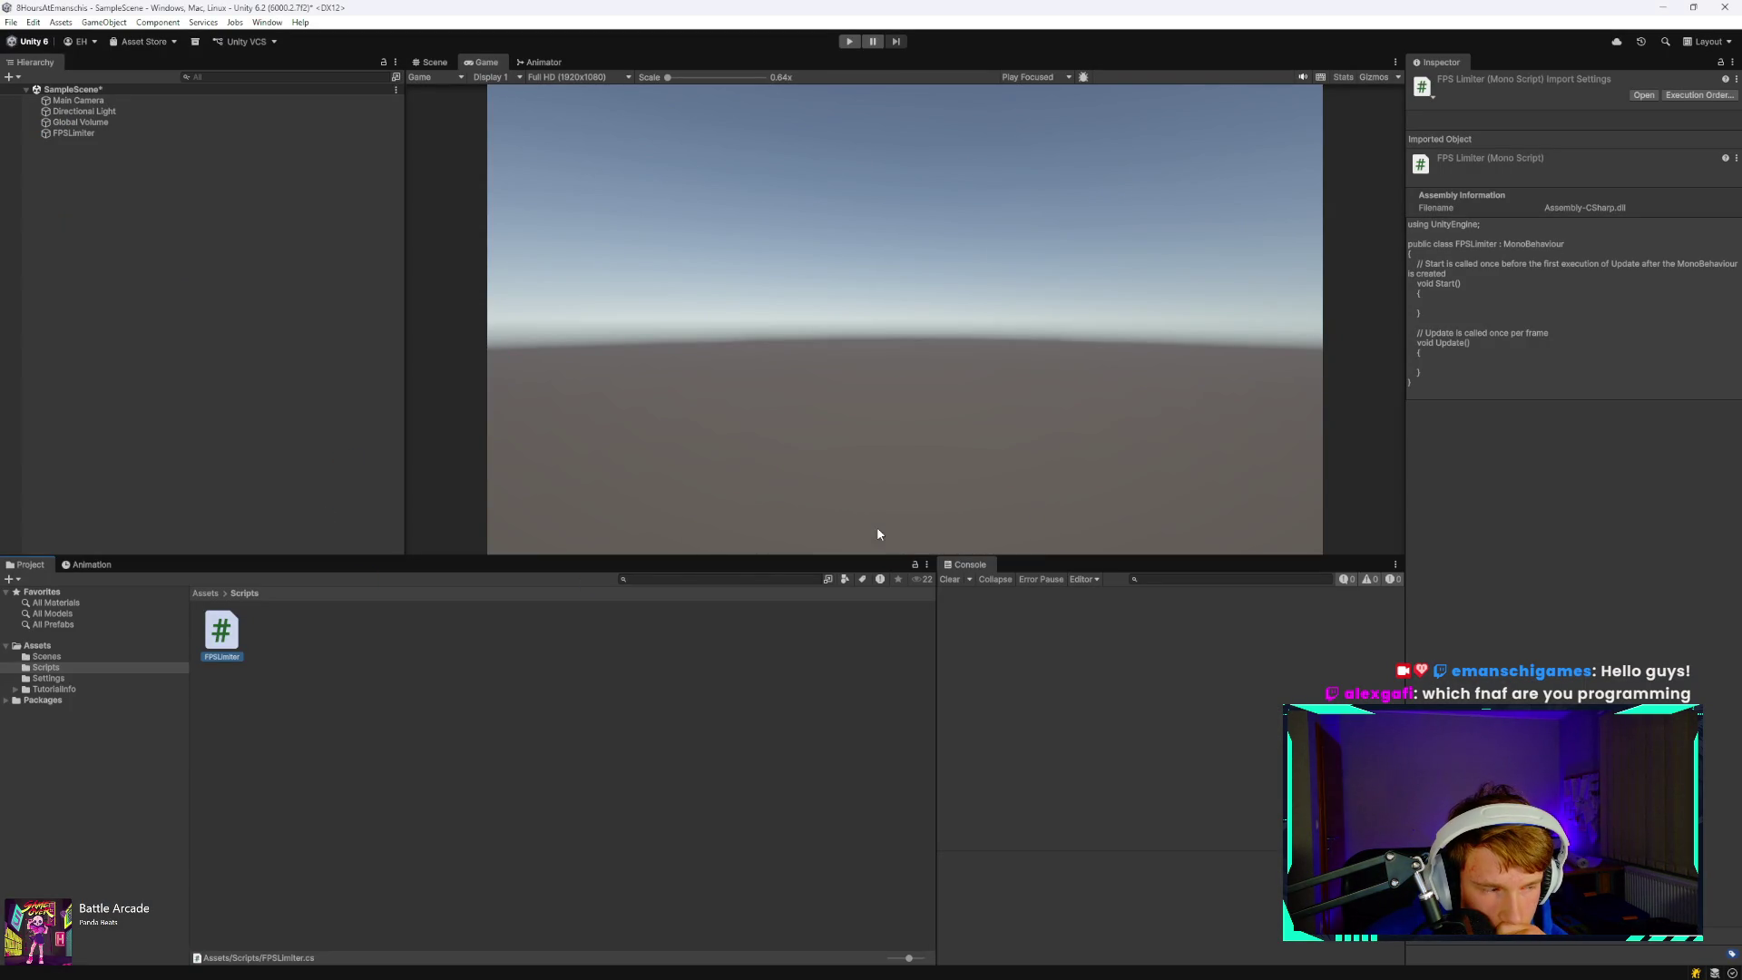
left_click(125, 132)
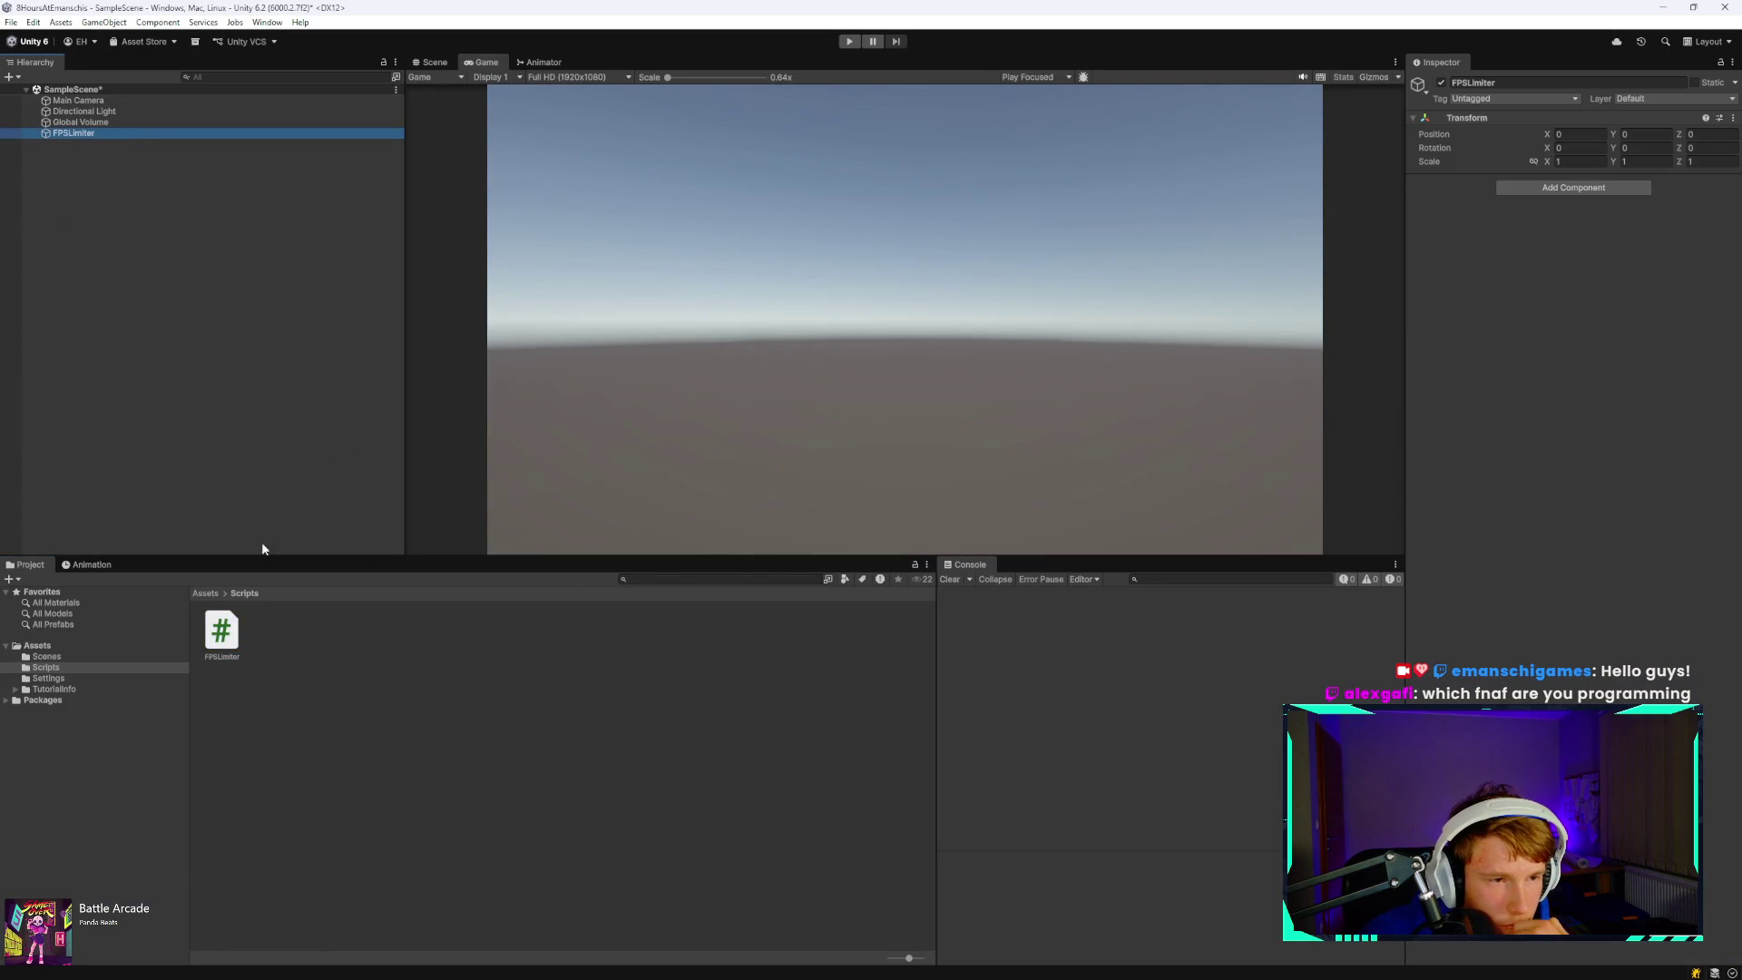
mouse_move(222, 630)
left_mouse_down()
mouse_move(346, 558)
mouse_move(1421, 348)
left_mouse_up()
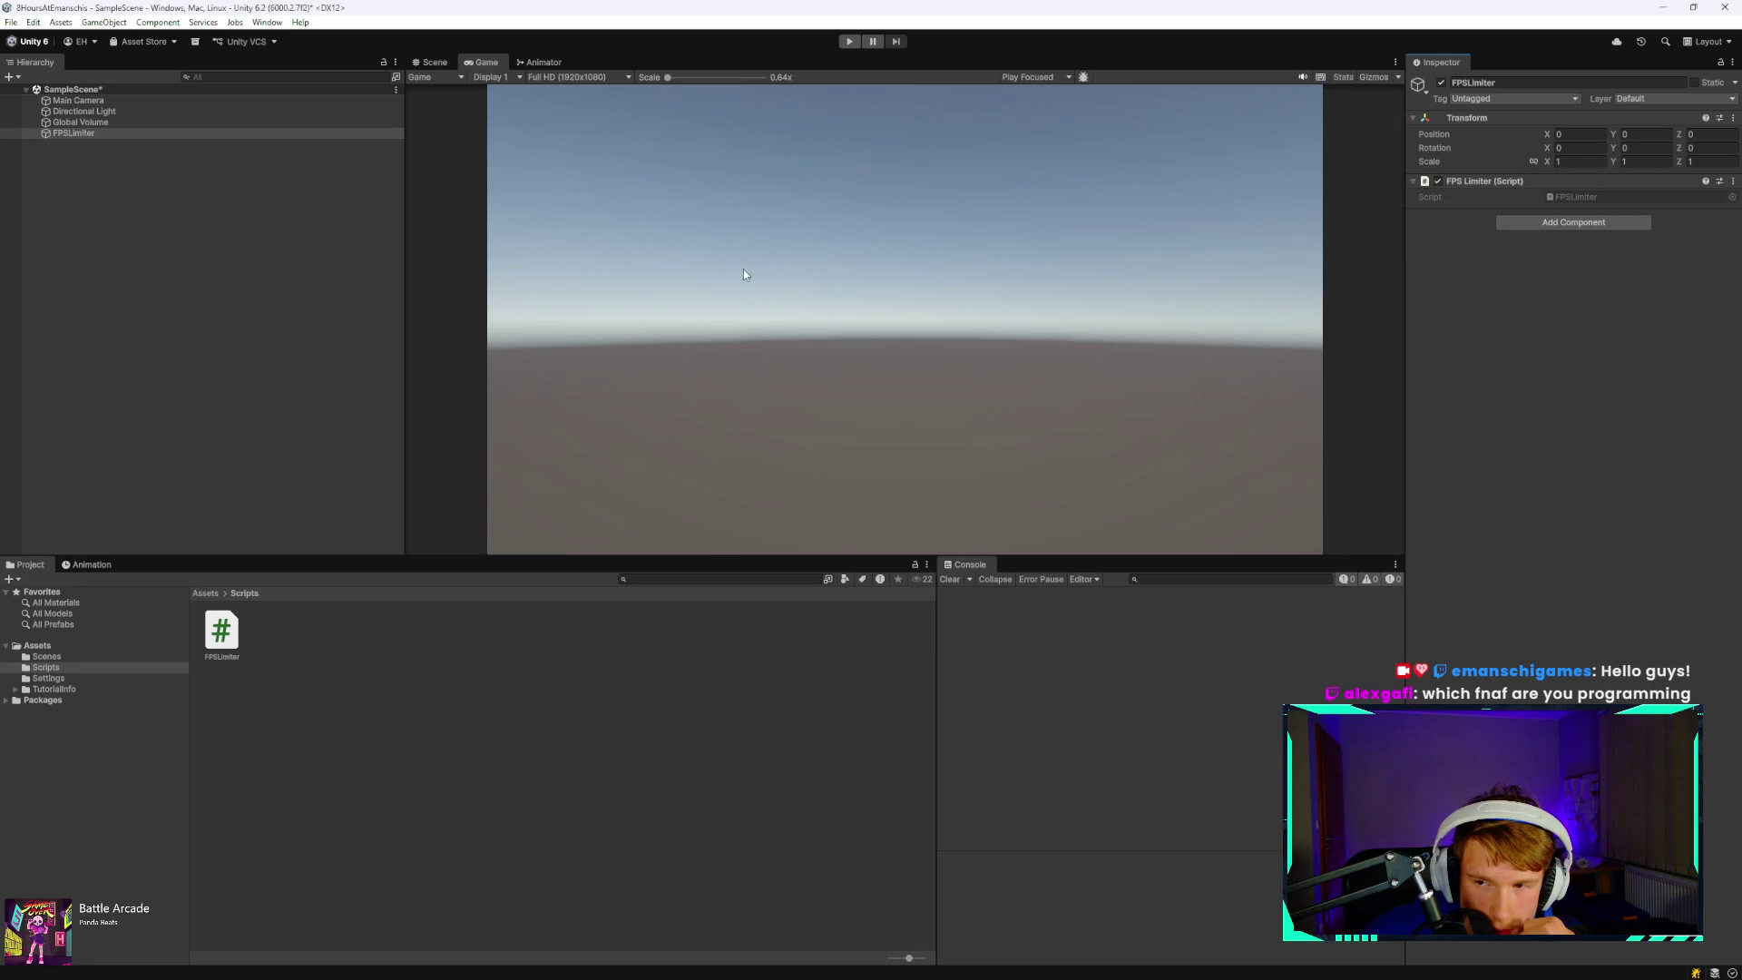
- Enable Stats in the Game view and run Play mode briefly to check the ~60 FPS rate
left_click(1370, 78)
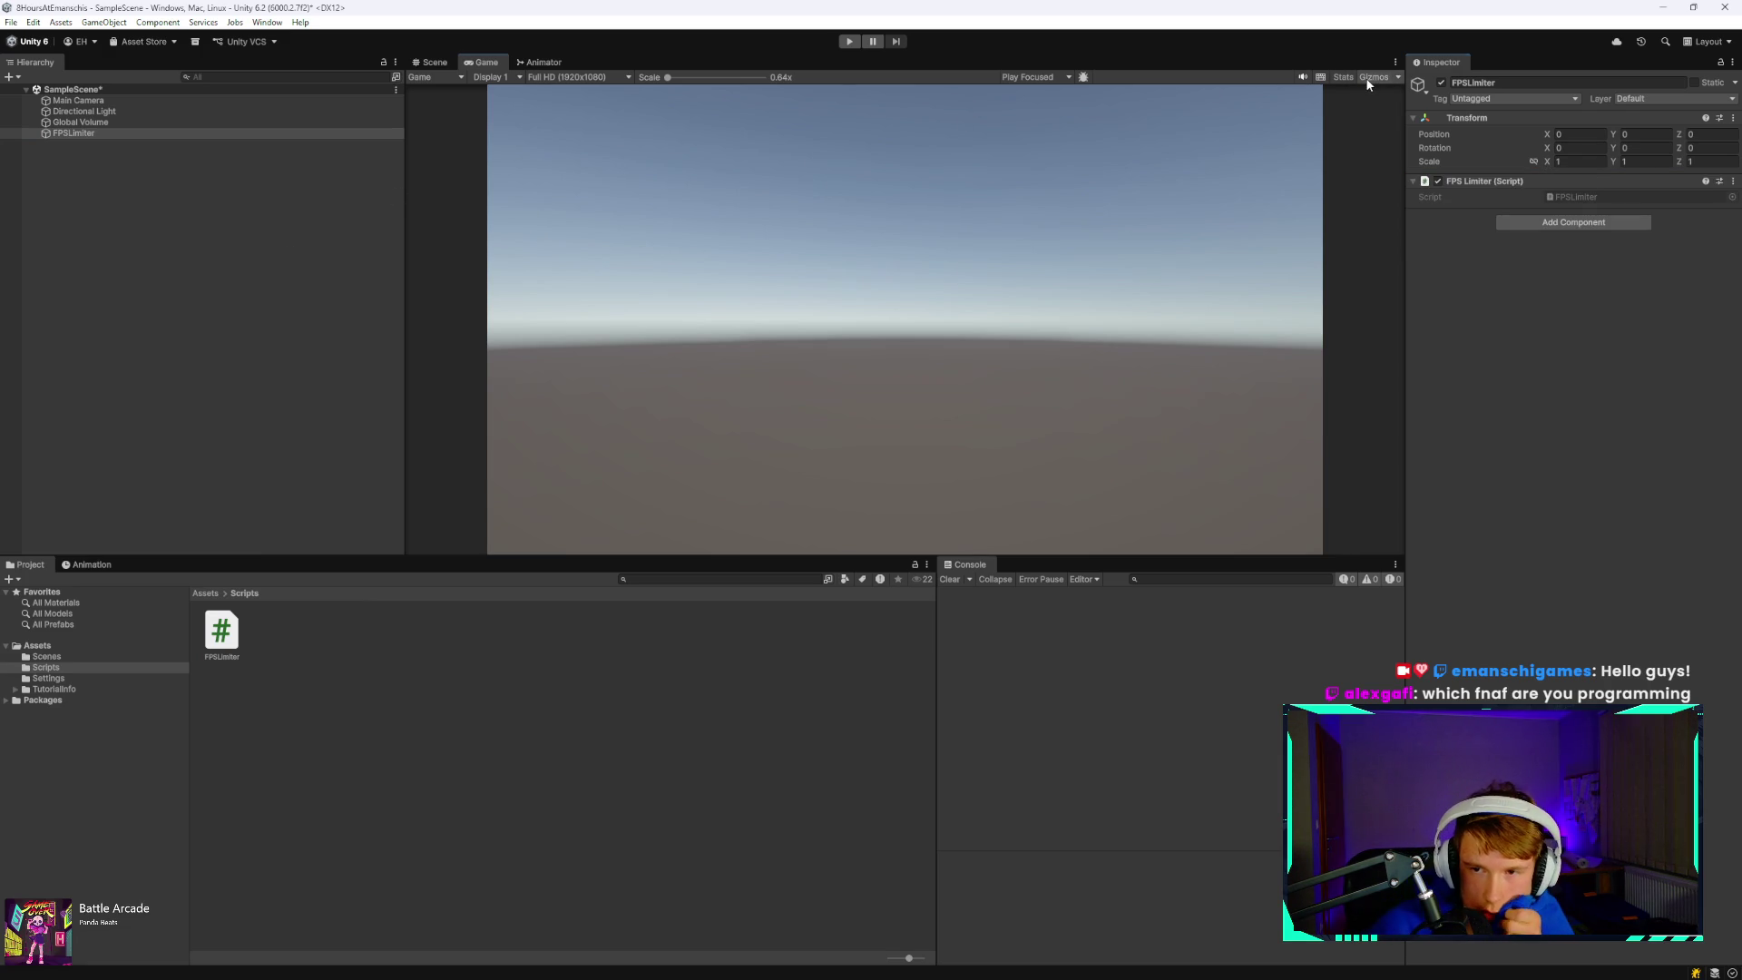
left_click(1381, 78)
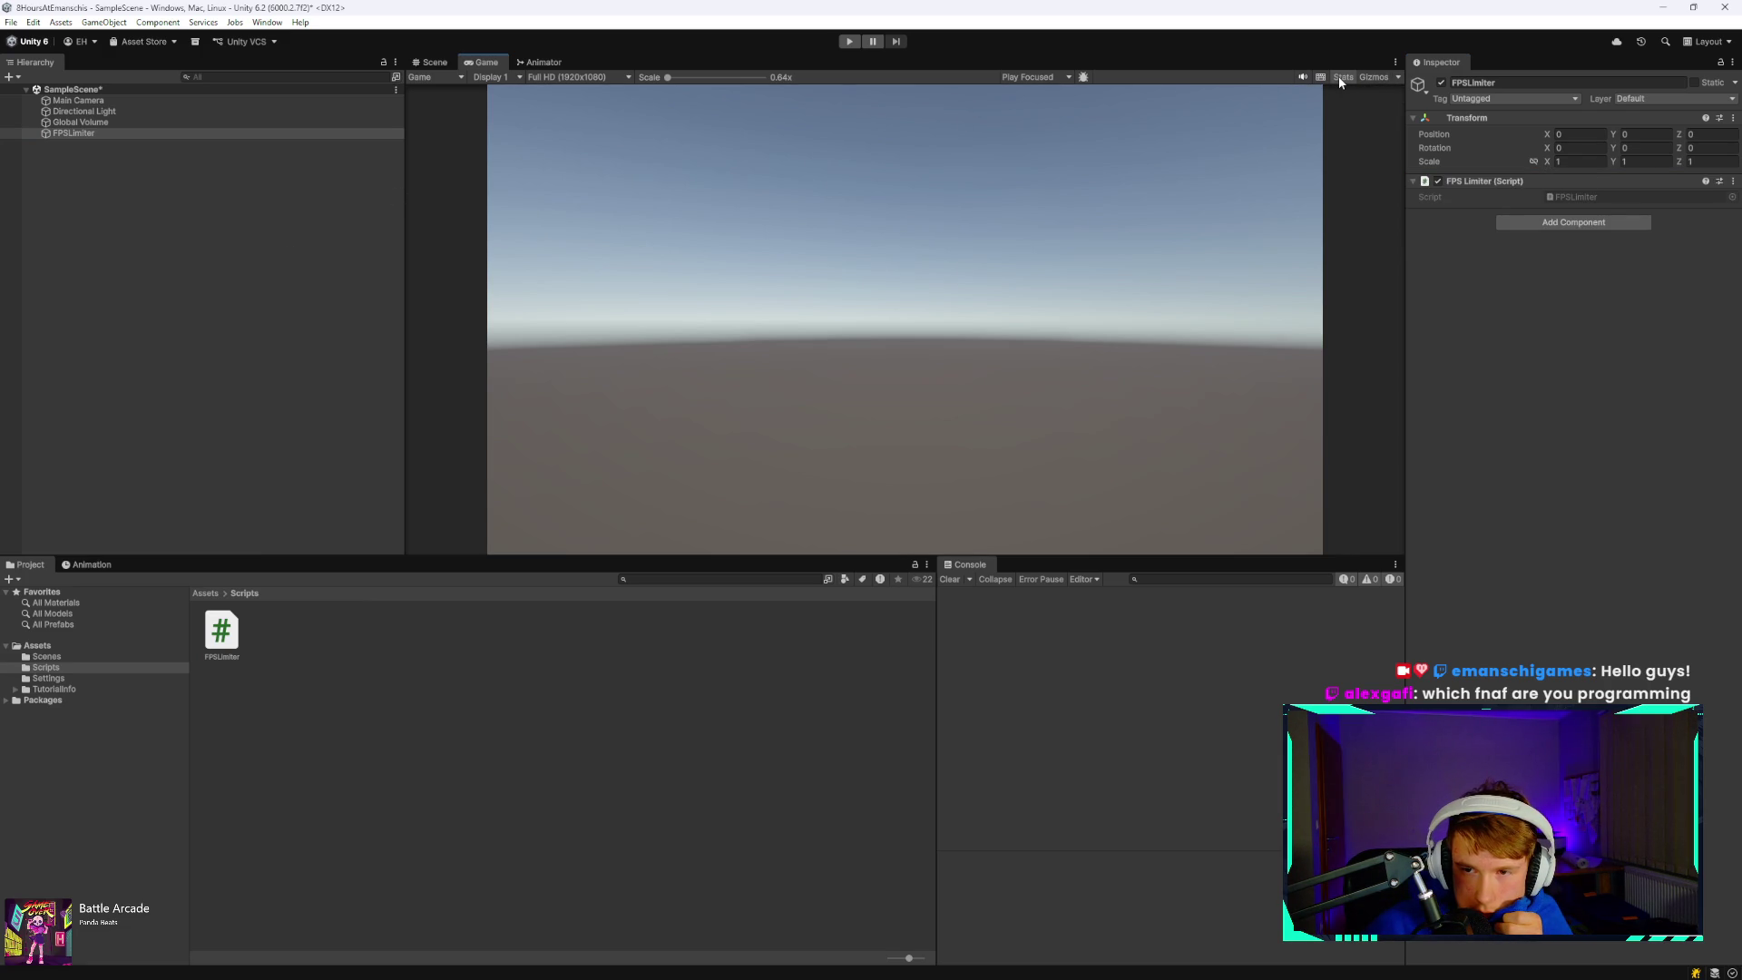
left_click(1342, 77)
left_click(849, 42)
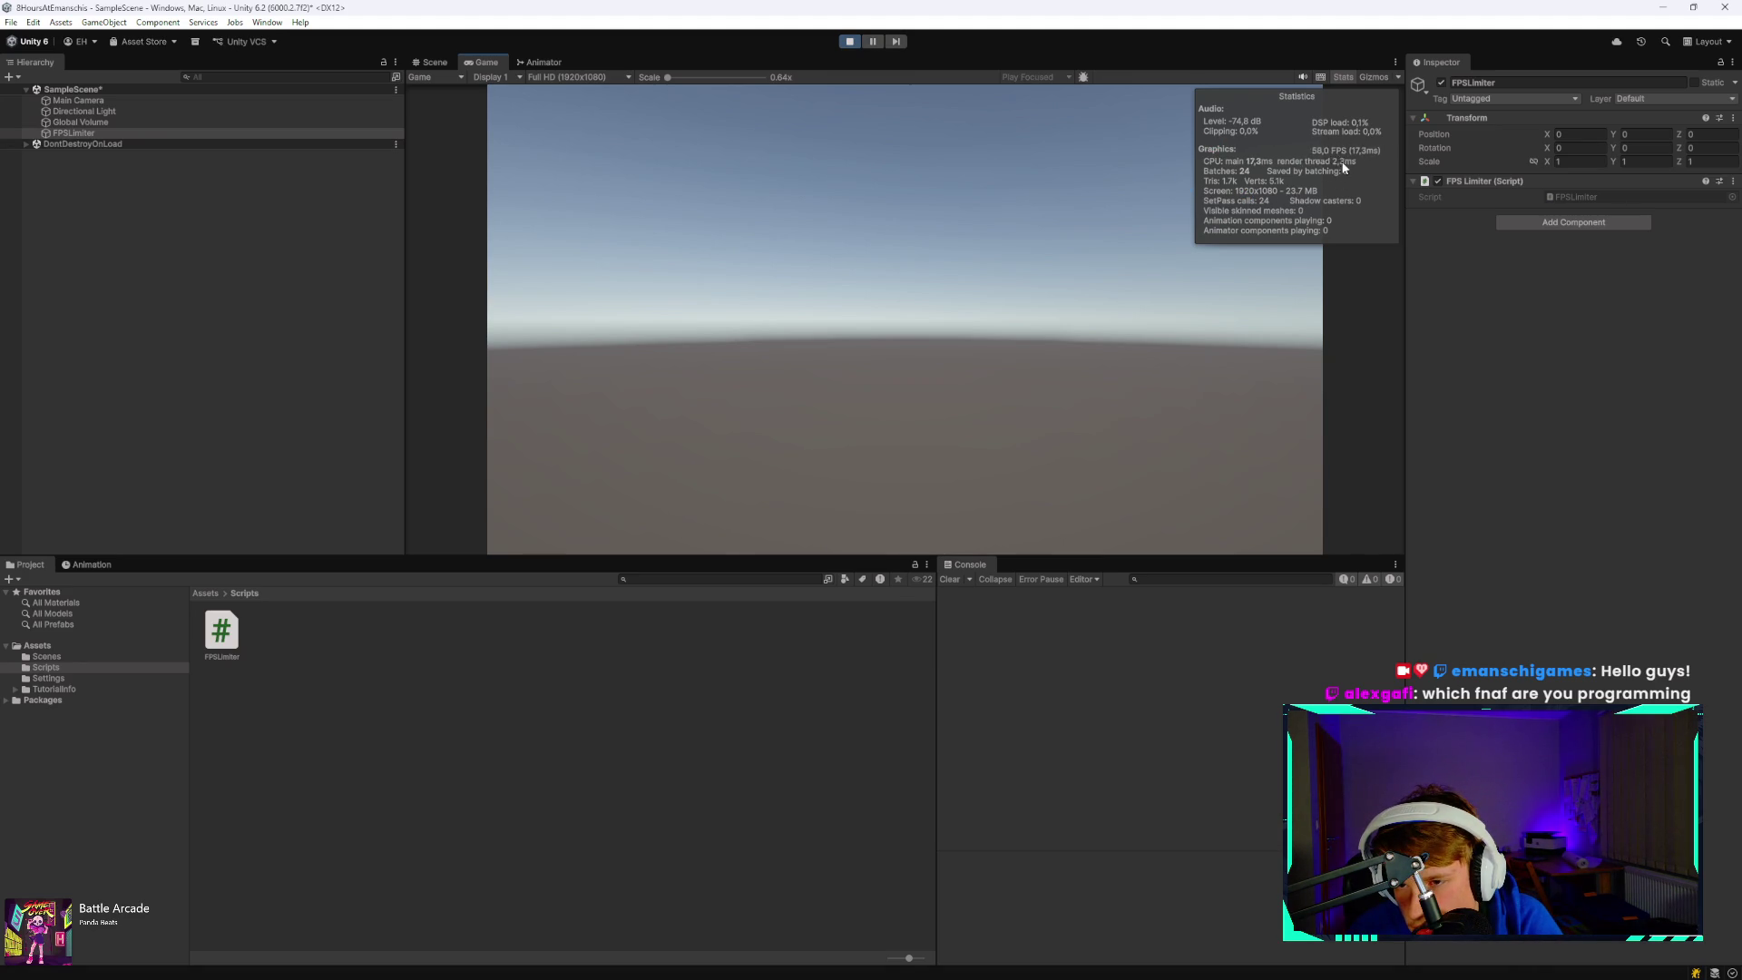
left_click(849, 40)
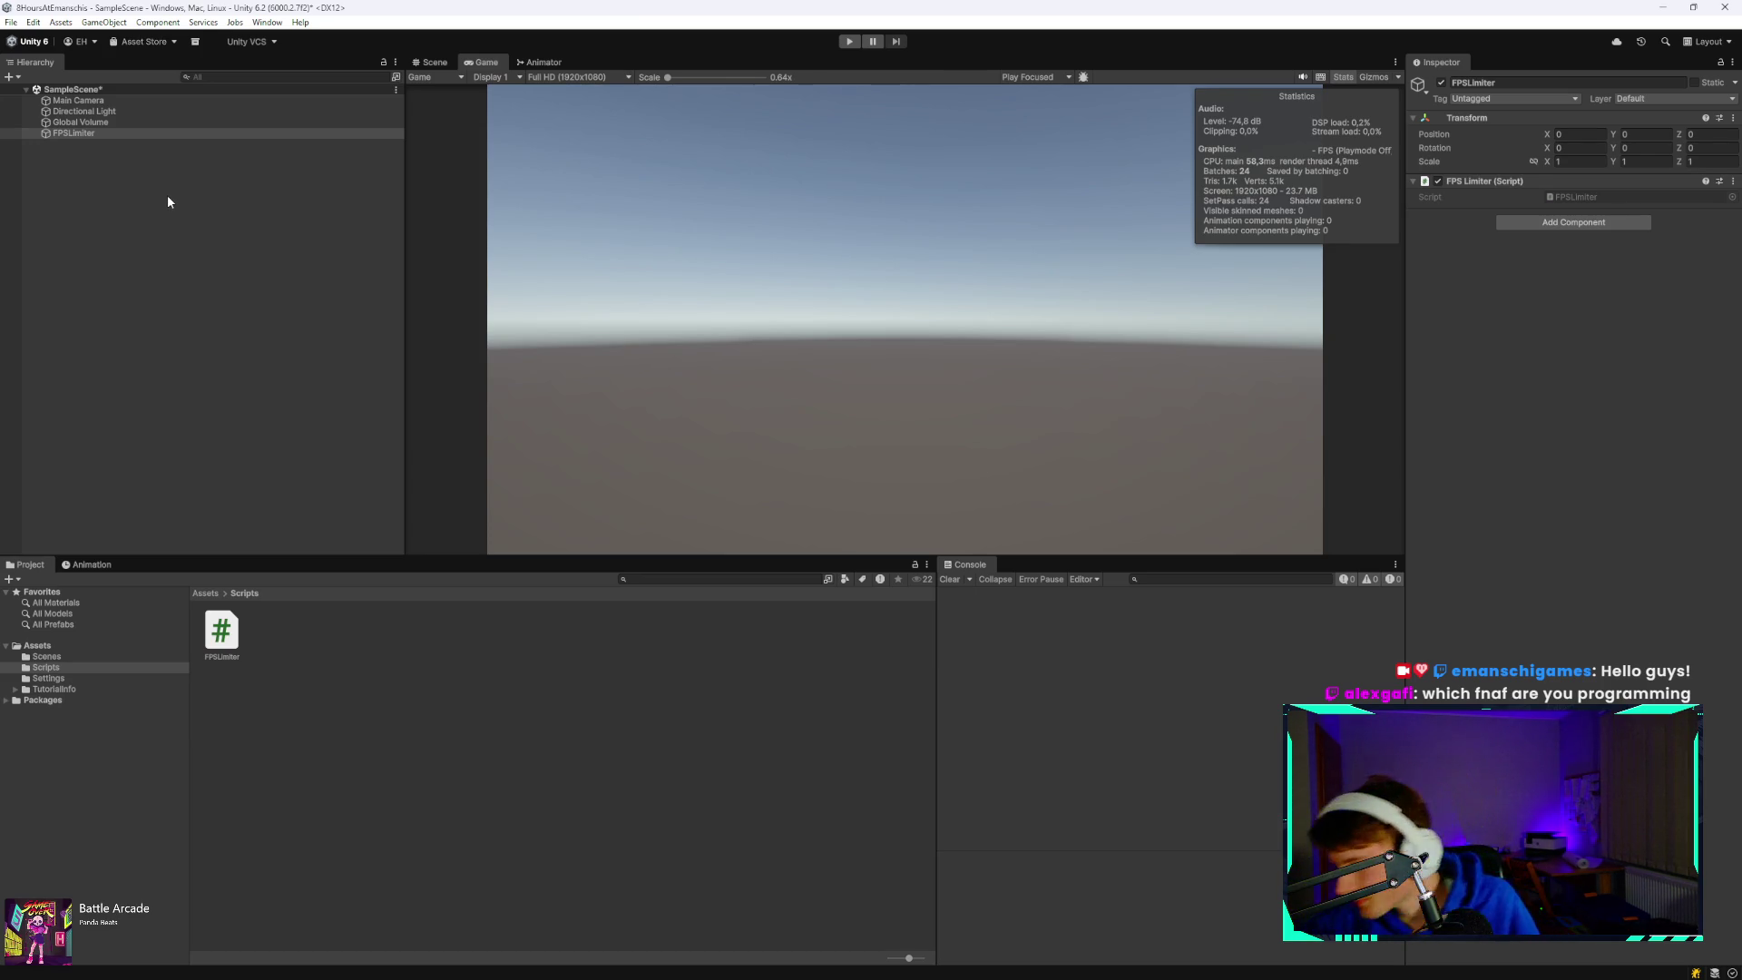
- Deselect FPSLimiter and save the scene with Ctrl+S
left_click(232, 241)
key("ctrl+s")
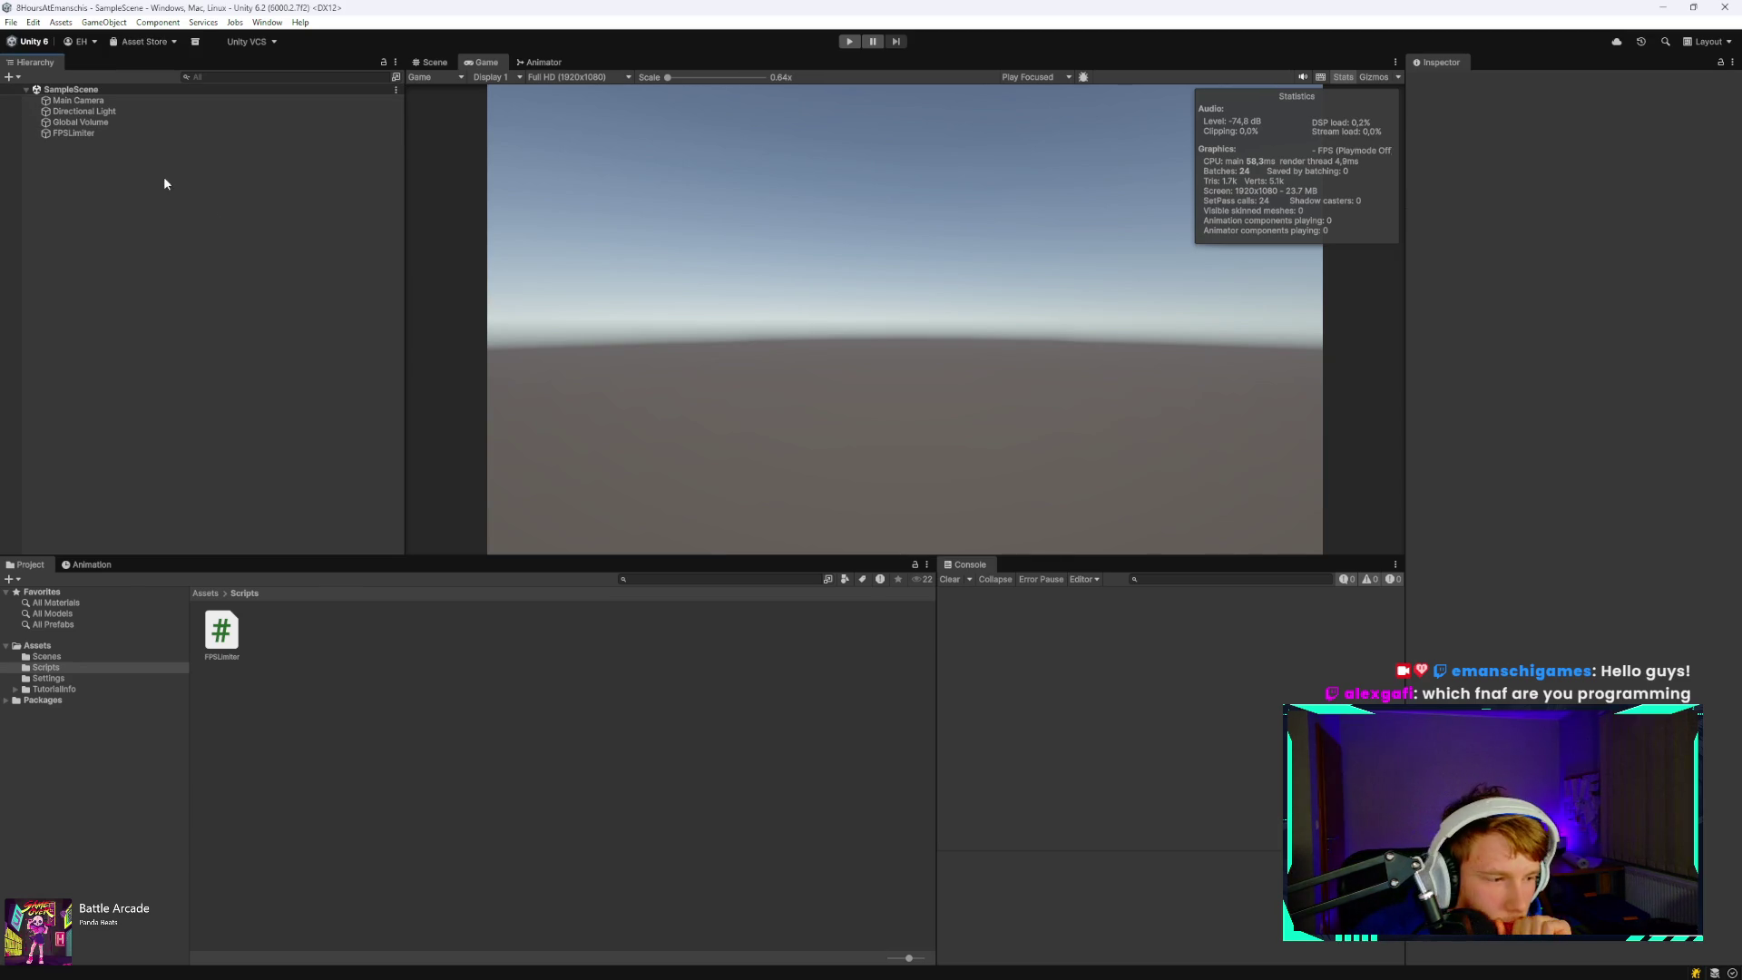
left_click(111, 111)
left_click(122, 100)
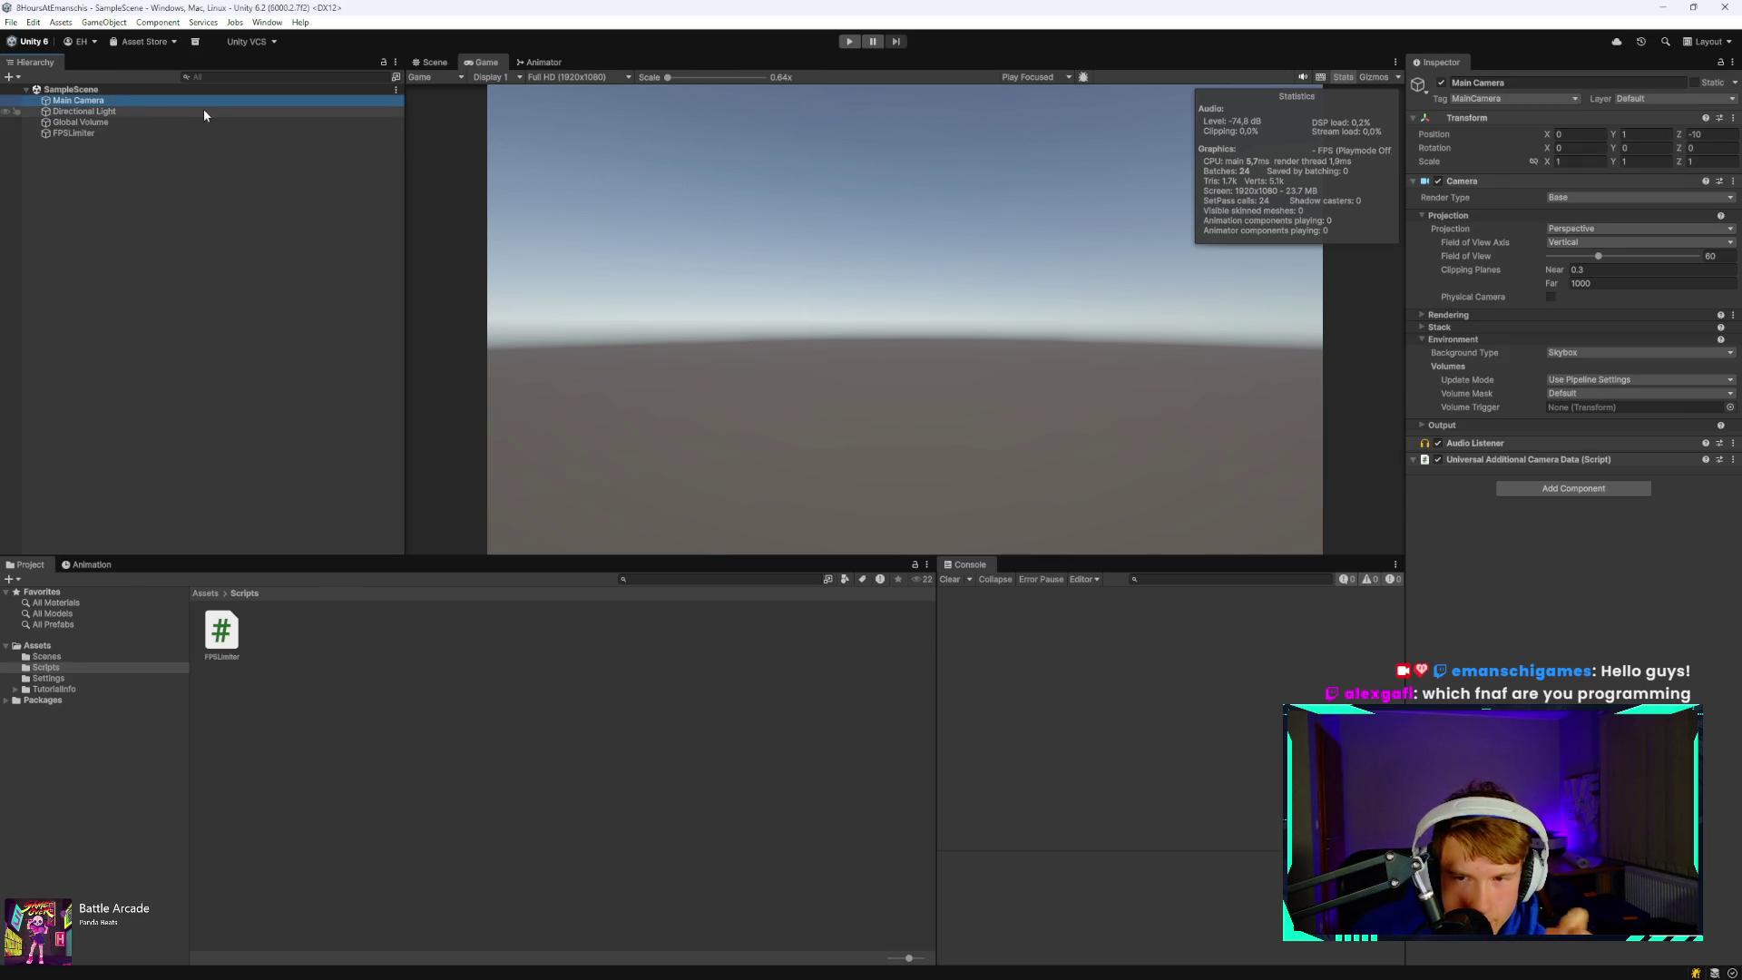
- Create an empty GameObject in the Hierarchy named Map
right_click(138, 206)
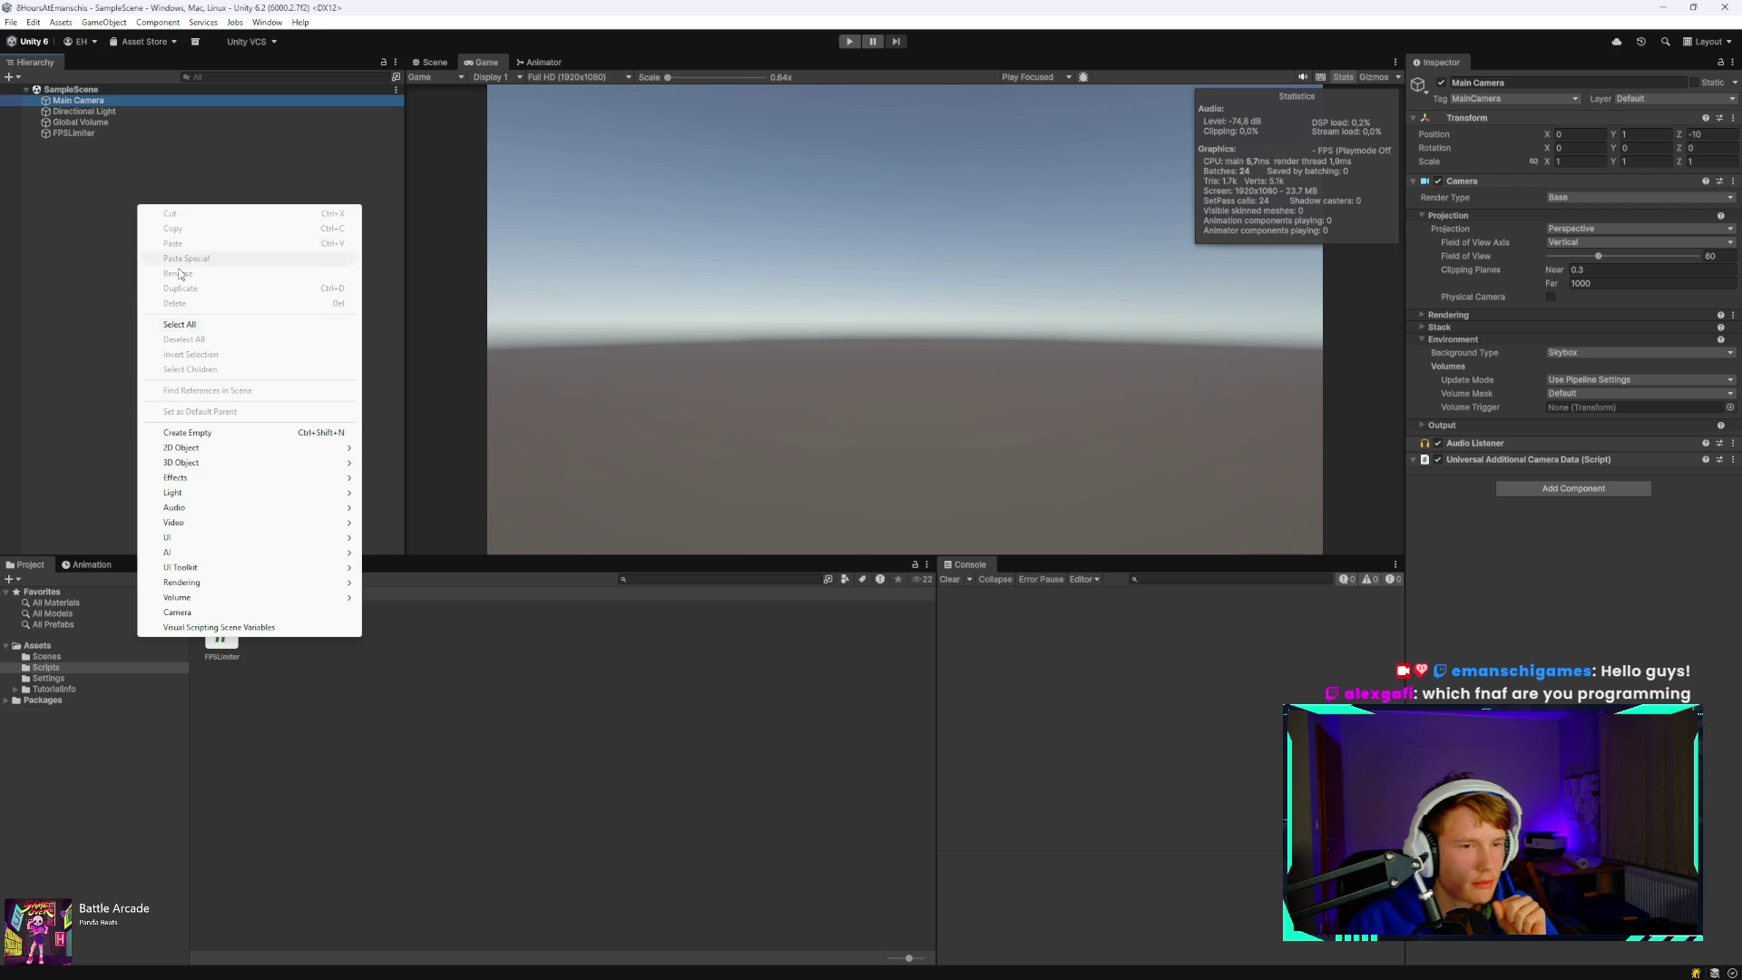
left_click(221, 433)
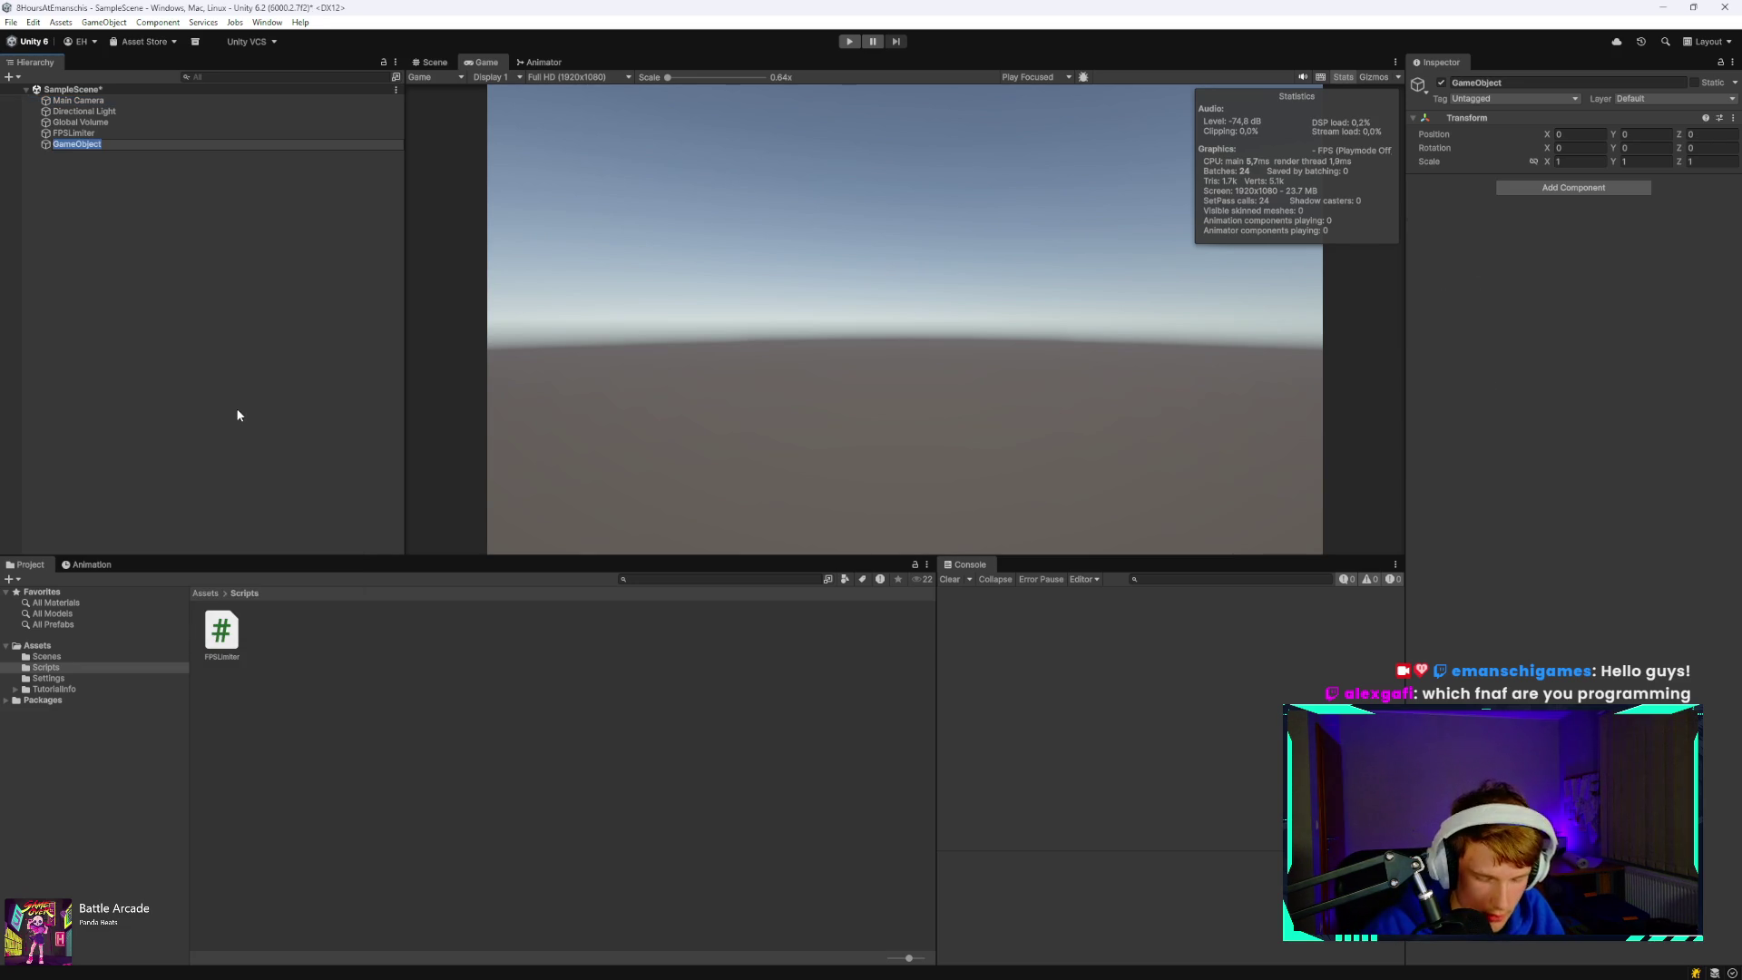
type("Map")
key("Return")
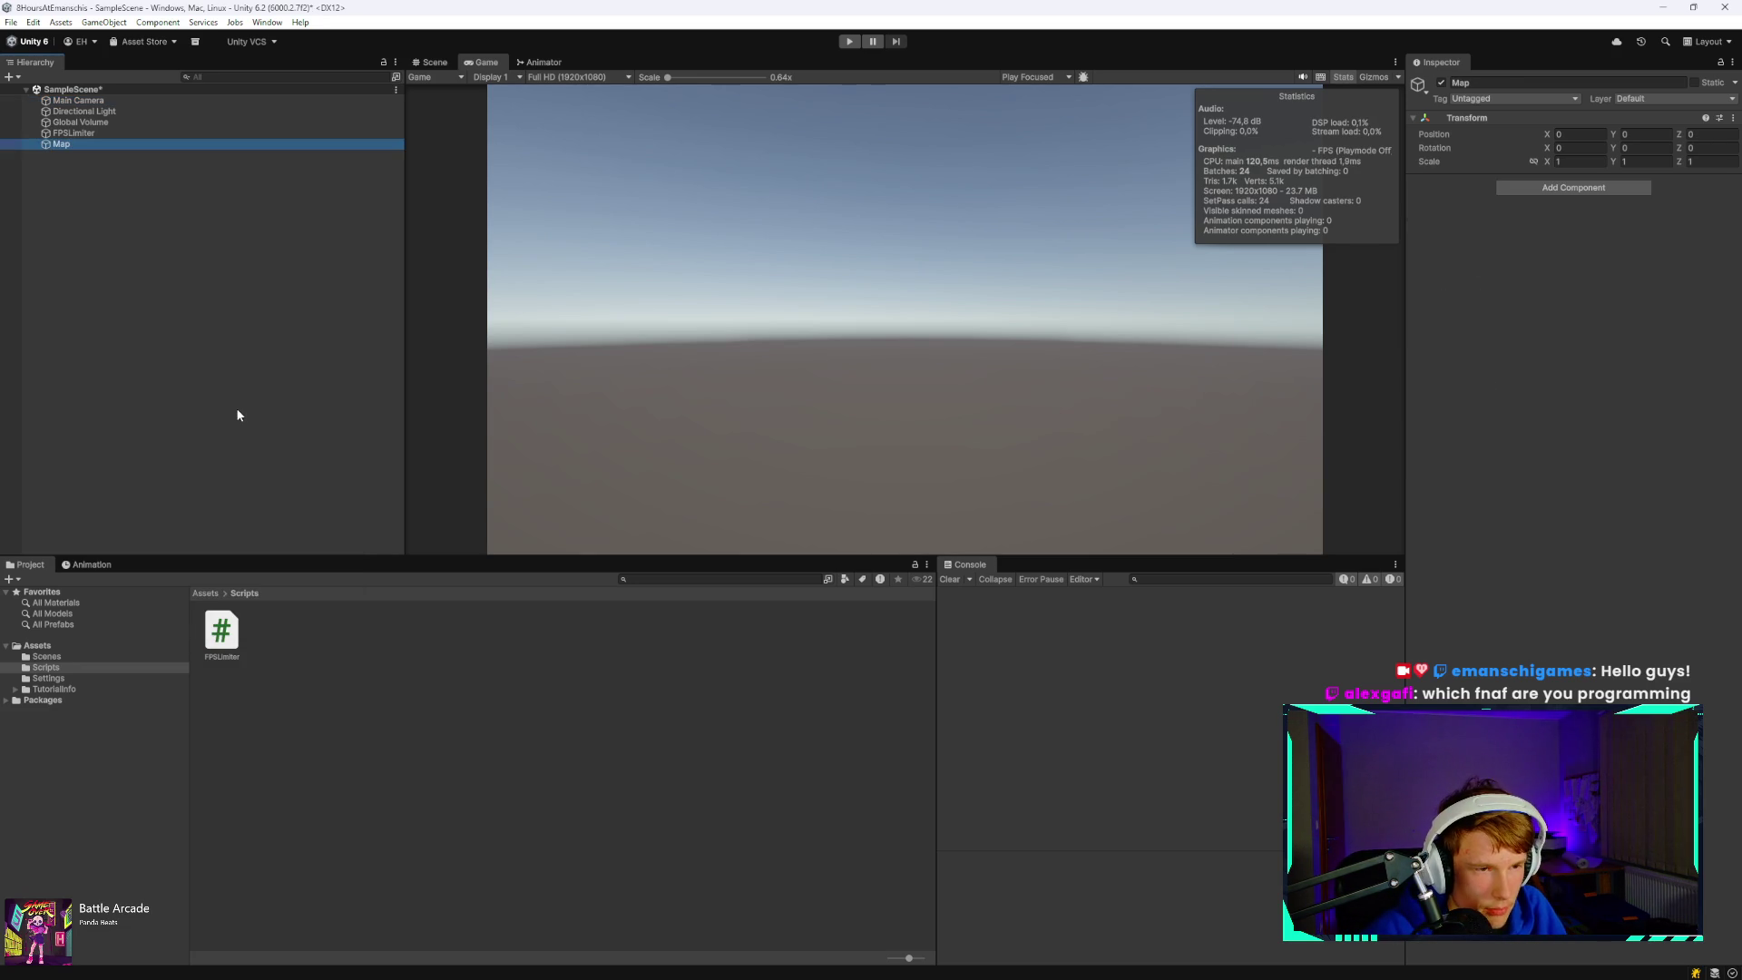
- Add a 3D Object > Terrain as a child of Map
right_click(116, 145)
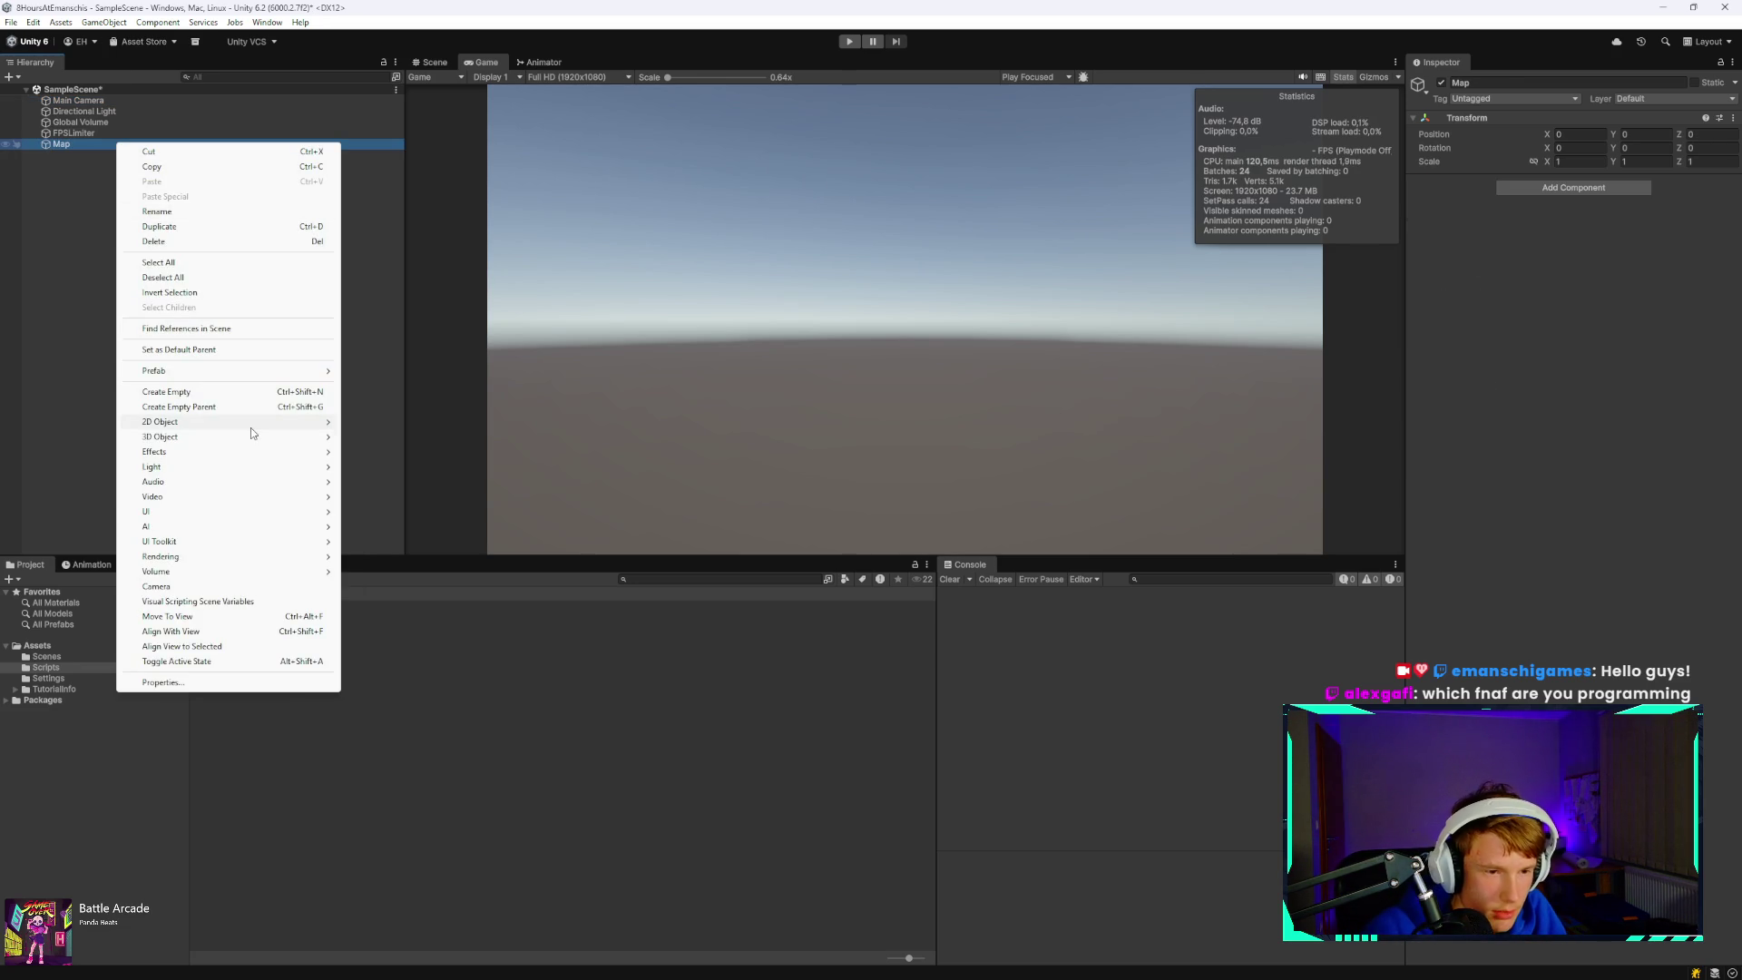
mouse_move(235, 436)
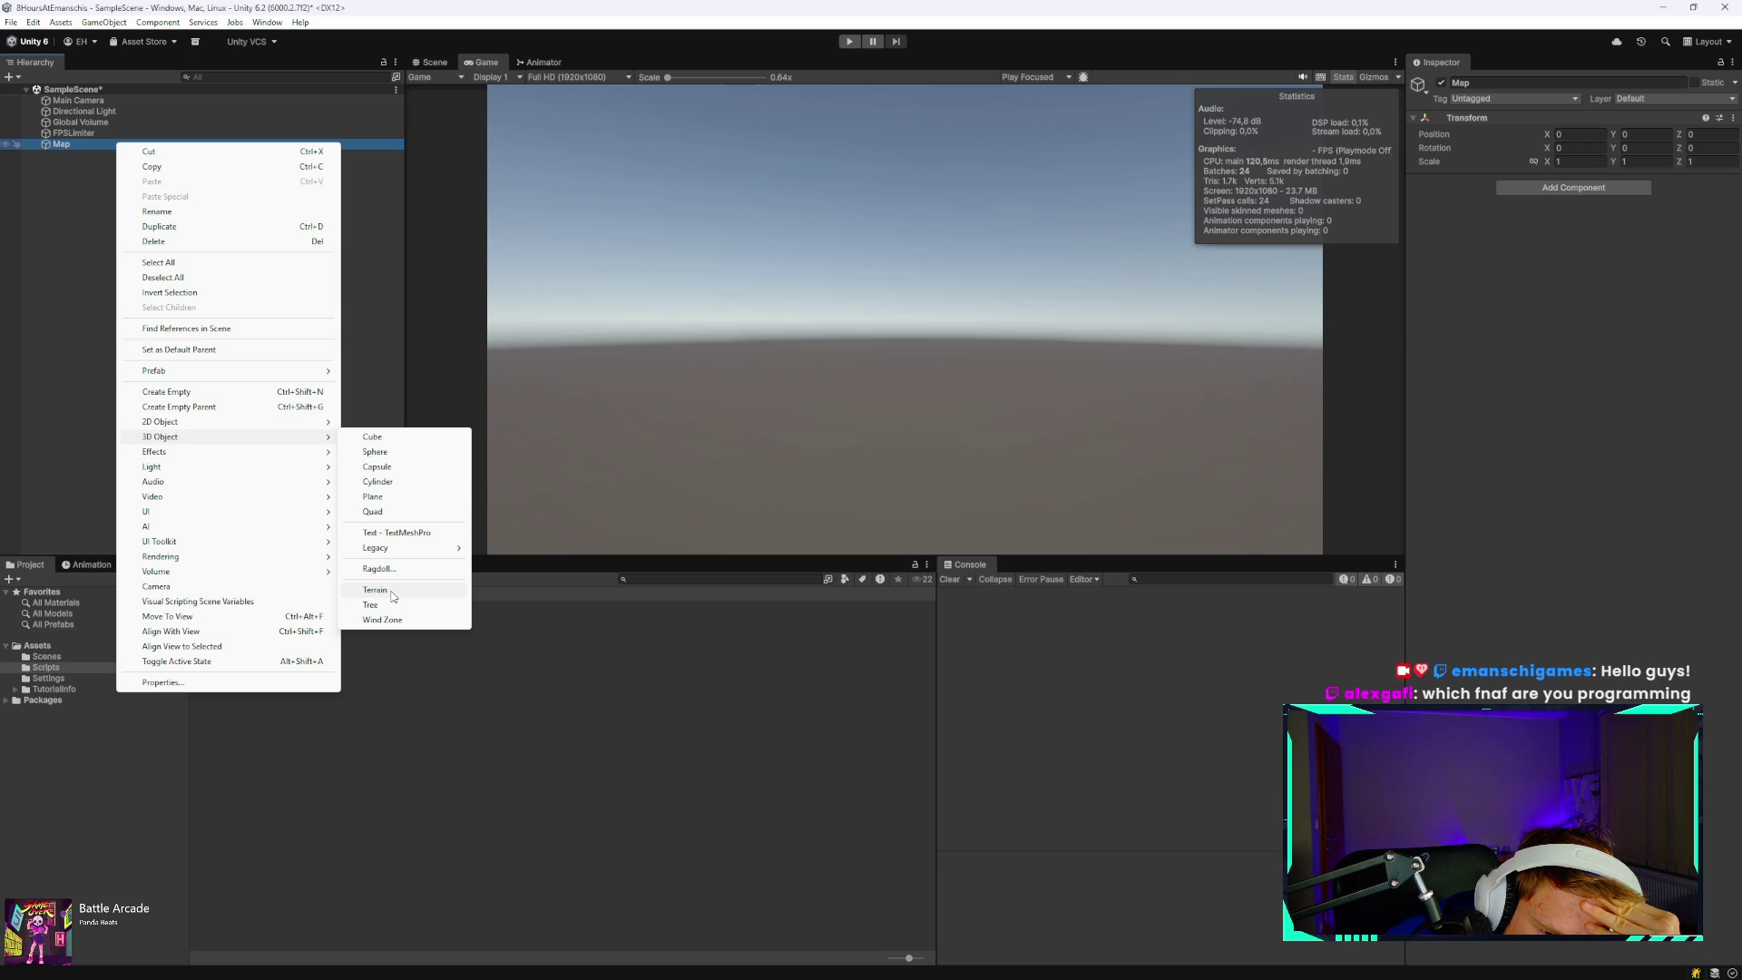
left_click(393, 595)
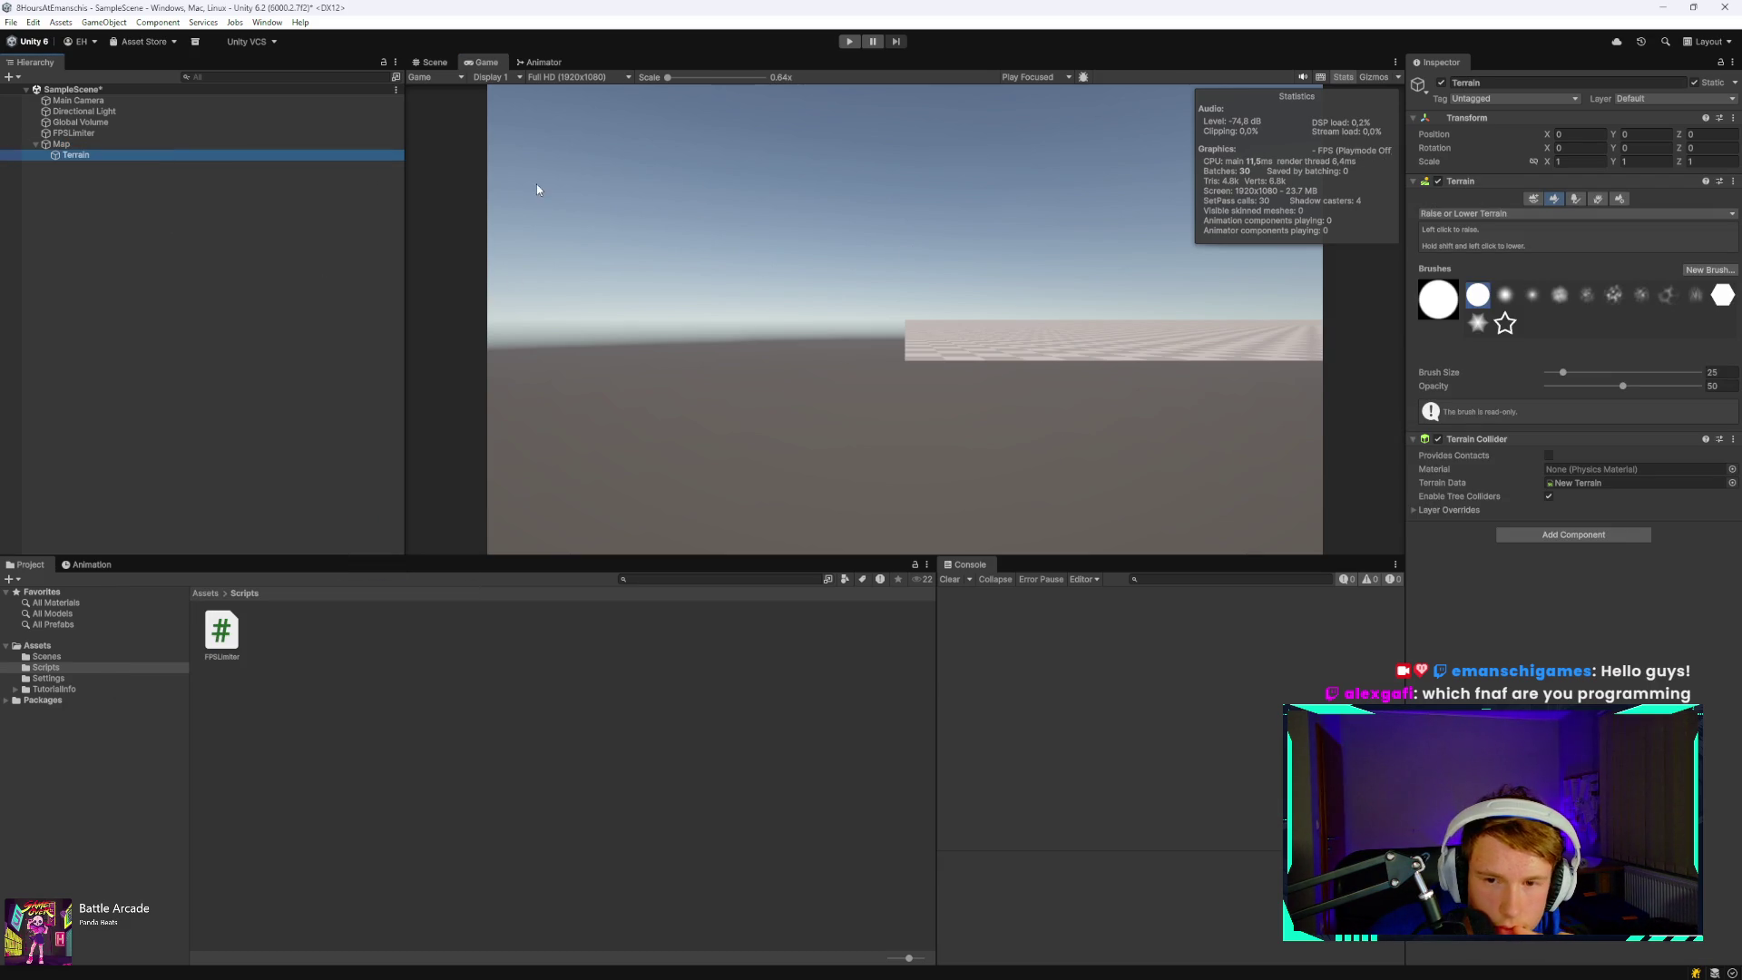
- Switch to the Scene view and orbit around the new terrain
left_click(430, 62)
scroll(633, 415, "up", 5)
scroll(632, 414, "down", 5)
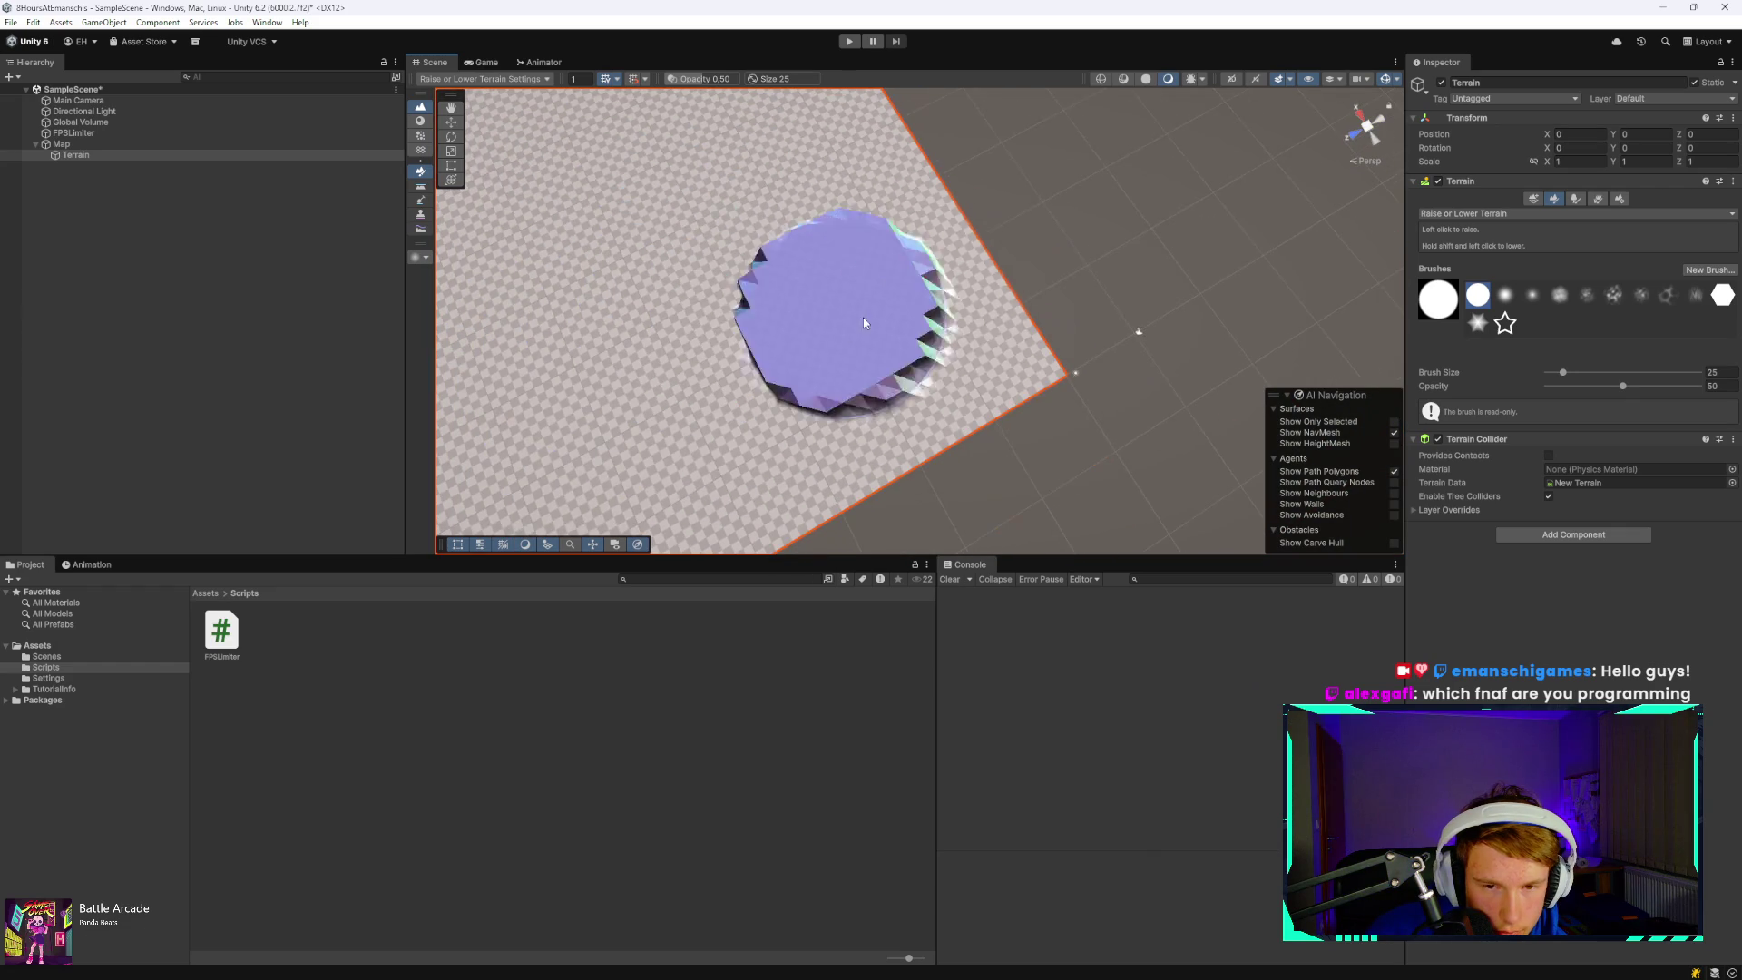
mouse_move(964, 272)
left_mouse_down()
mouse_move(724, 202)
mouse_move(778, 46)
mouse_move(813, 166)
left_mouse_up()
scroll(813, 166, "down", 3)
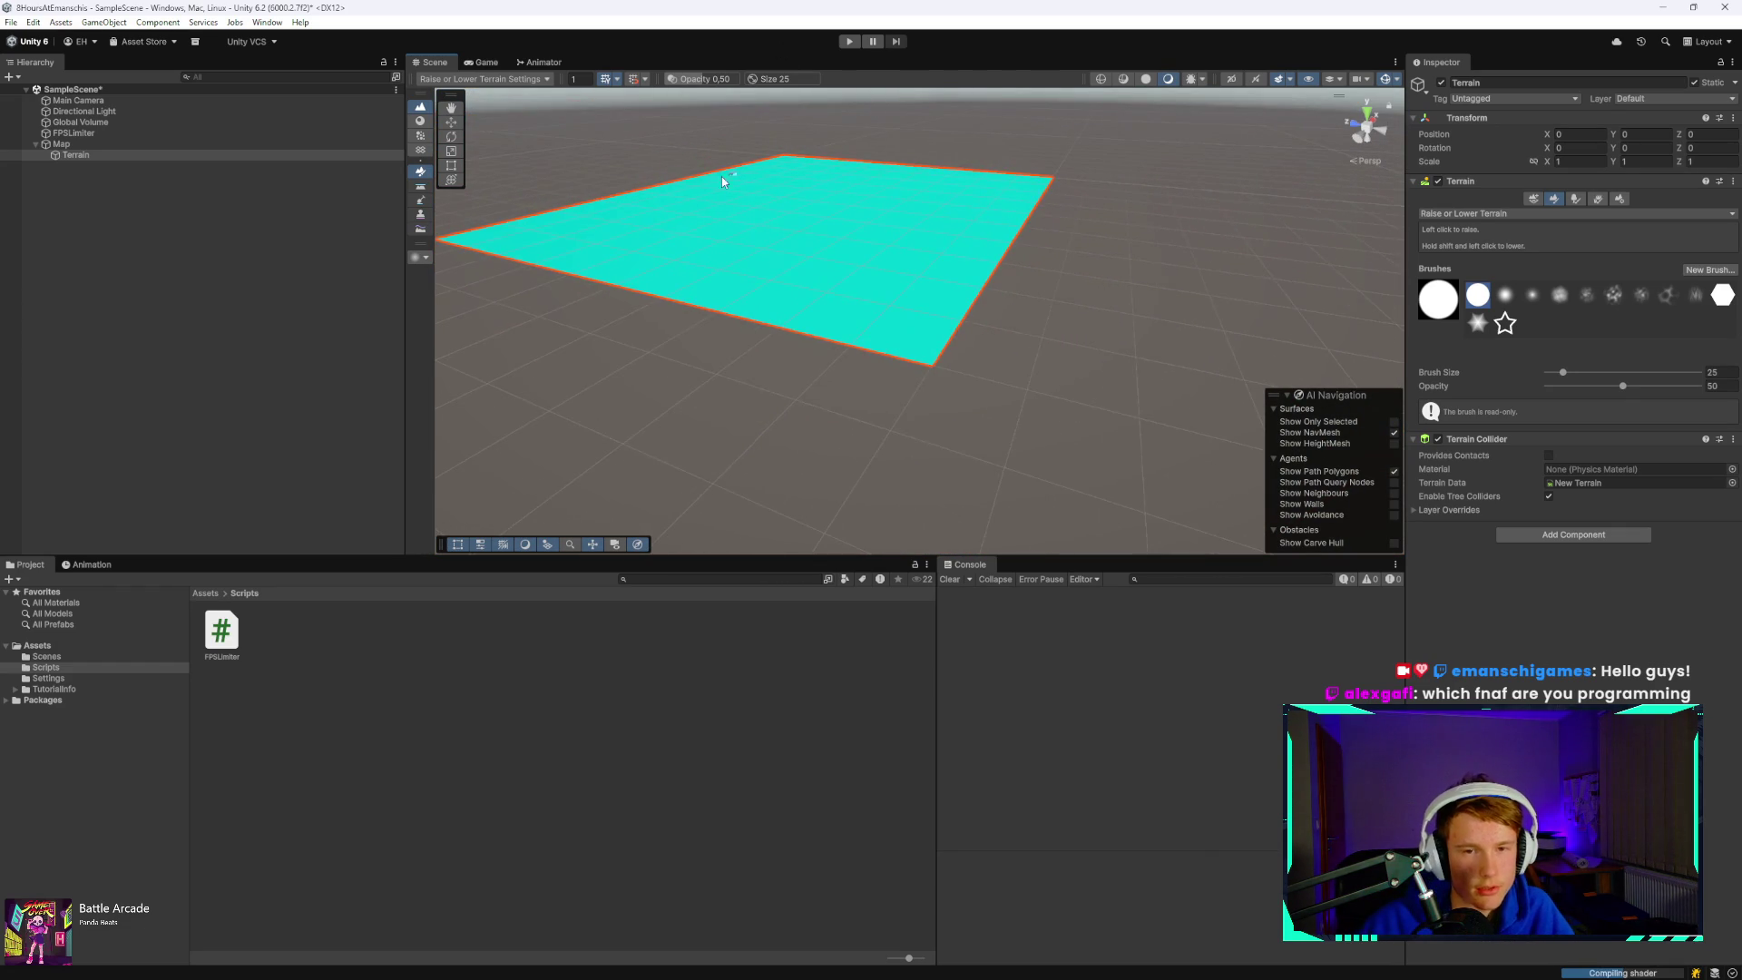
mouse_move(751, 214)
left_mouse_down()
mouse_move(603, 196)
mouse_move(726, 147)
mouse_move(898, 155)
mouse_move(983, 164)
mouse_move(1116, 222)
mouse_move(726, 269)
mouse_move(816, 301)
mouse_move(820, 338)
left_mouse_up()
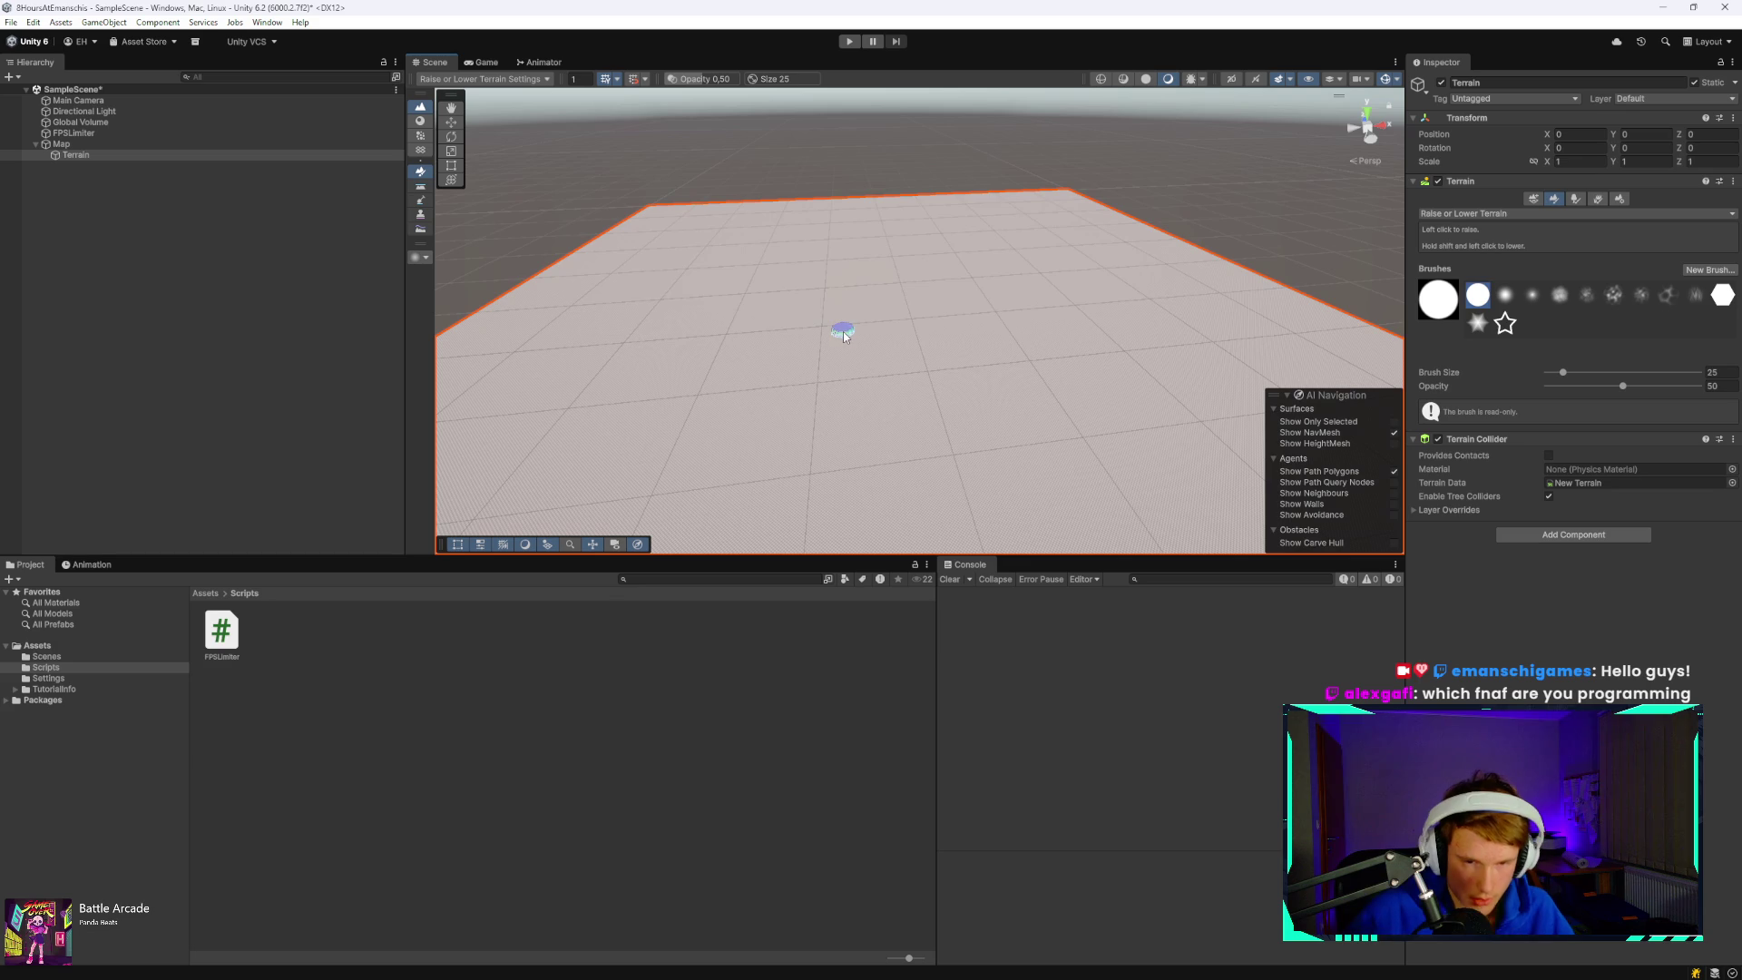
- Paint a test bump on the terrain, undo it, and reselect Map
left_click_drag(976, 274, 989, 338)
key("ctrl+z")
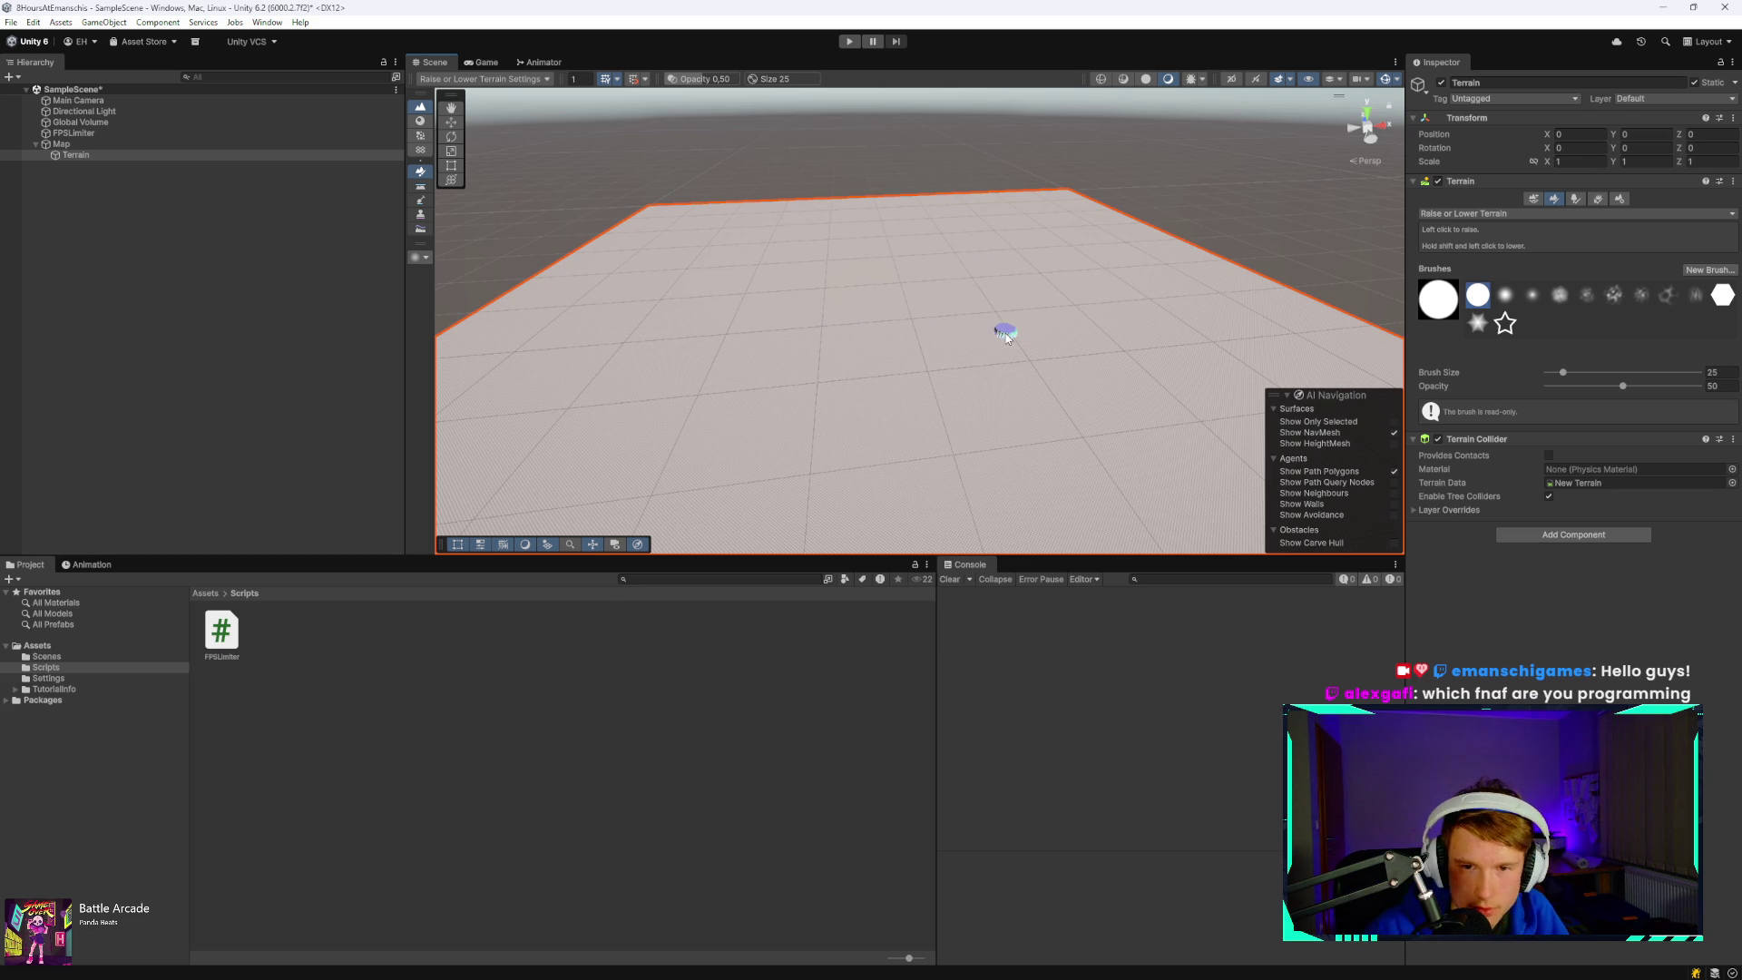
left_click(96, 143)
- Add a 3D Object > Cube under Map and name it LeftWall
right_click(97, 144)
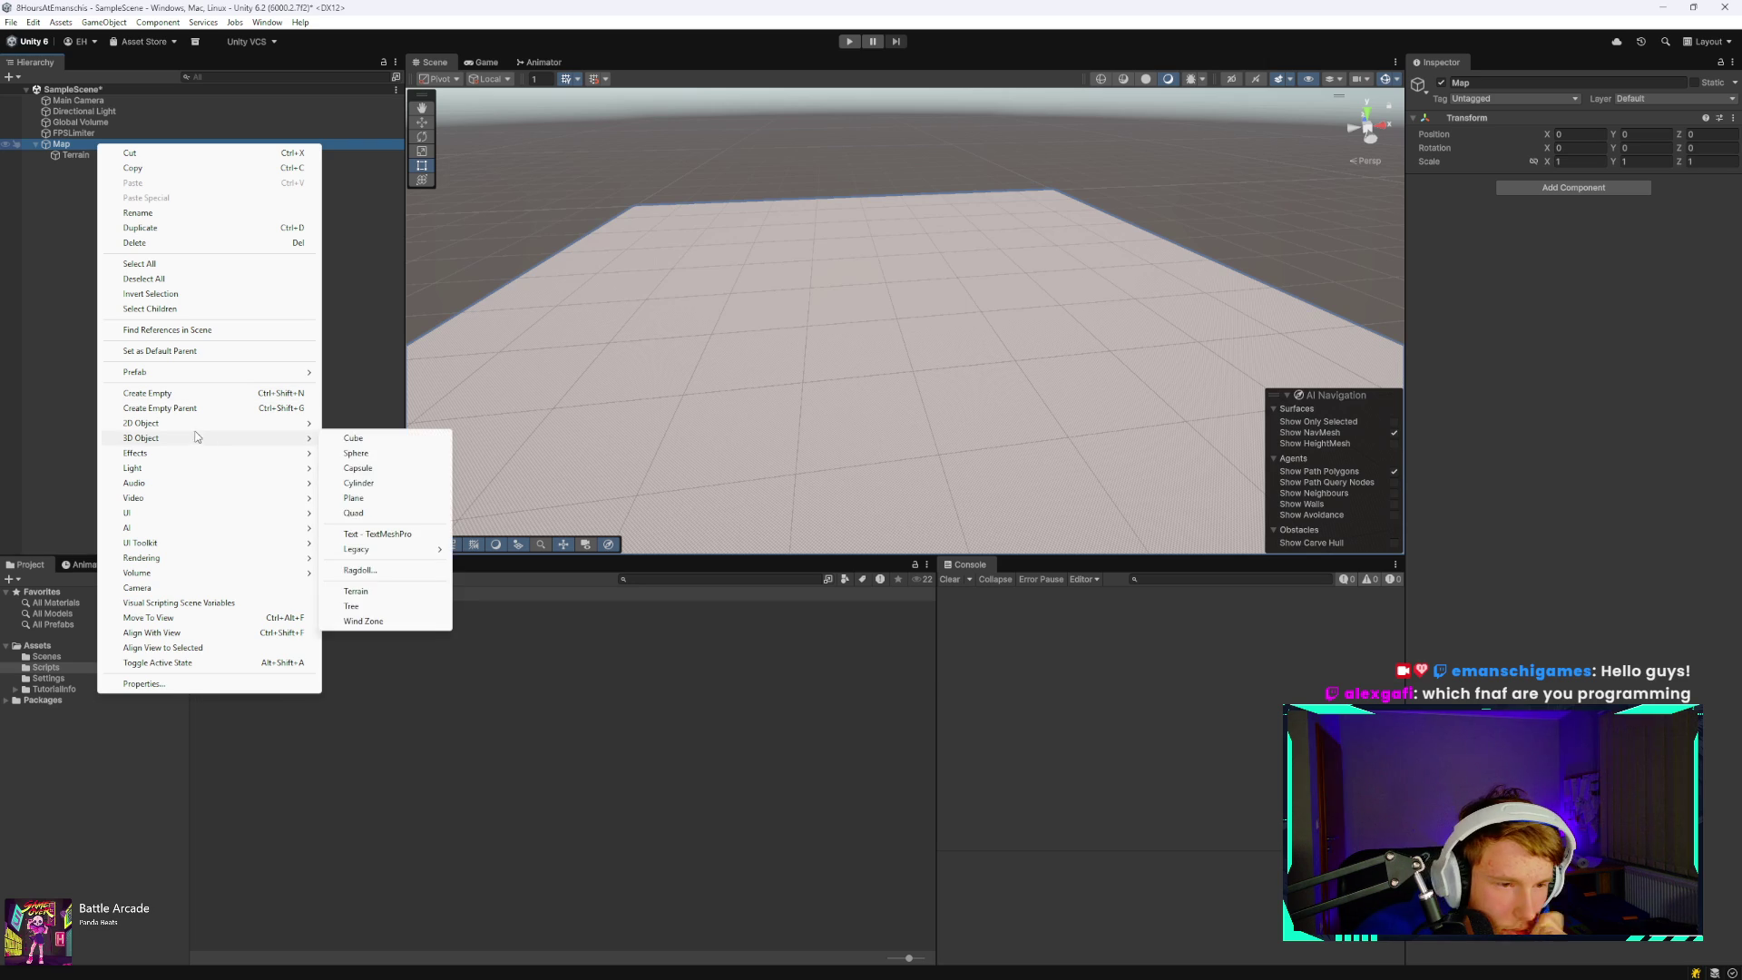
left_click(363, 438)
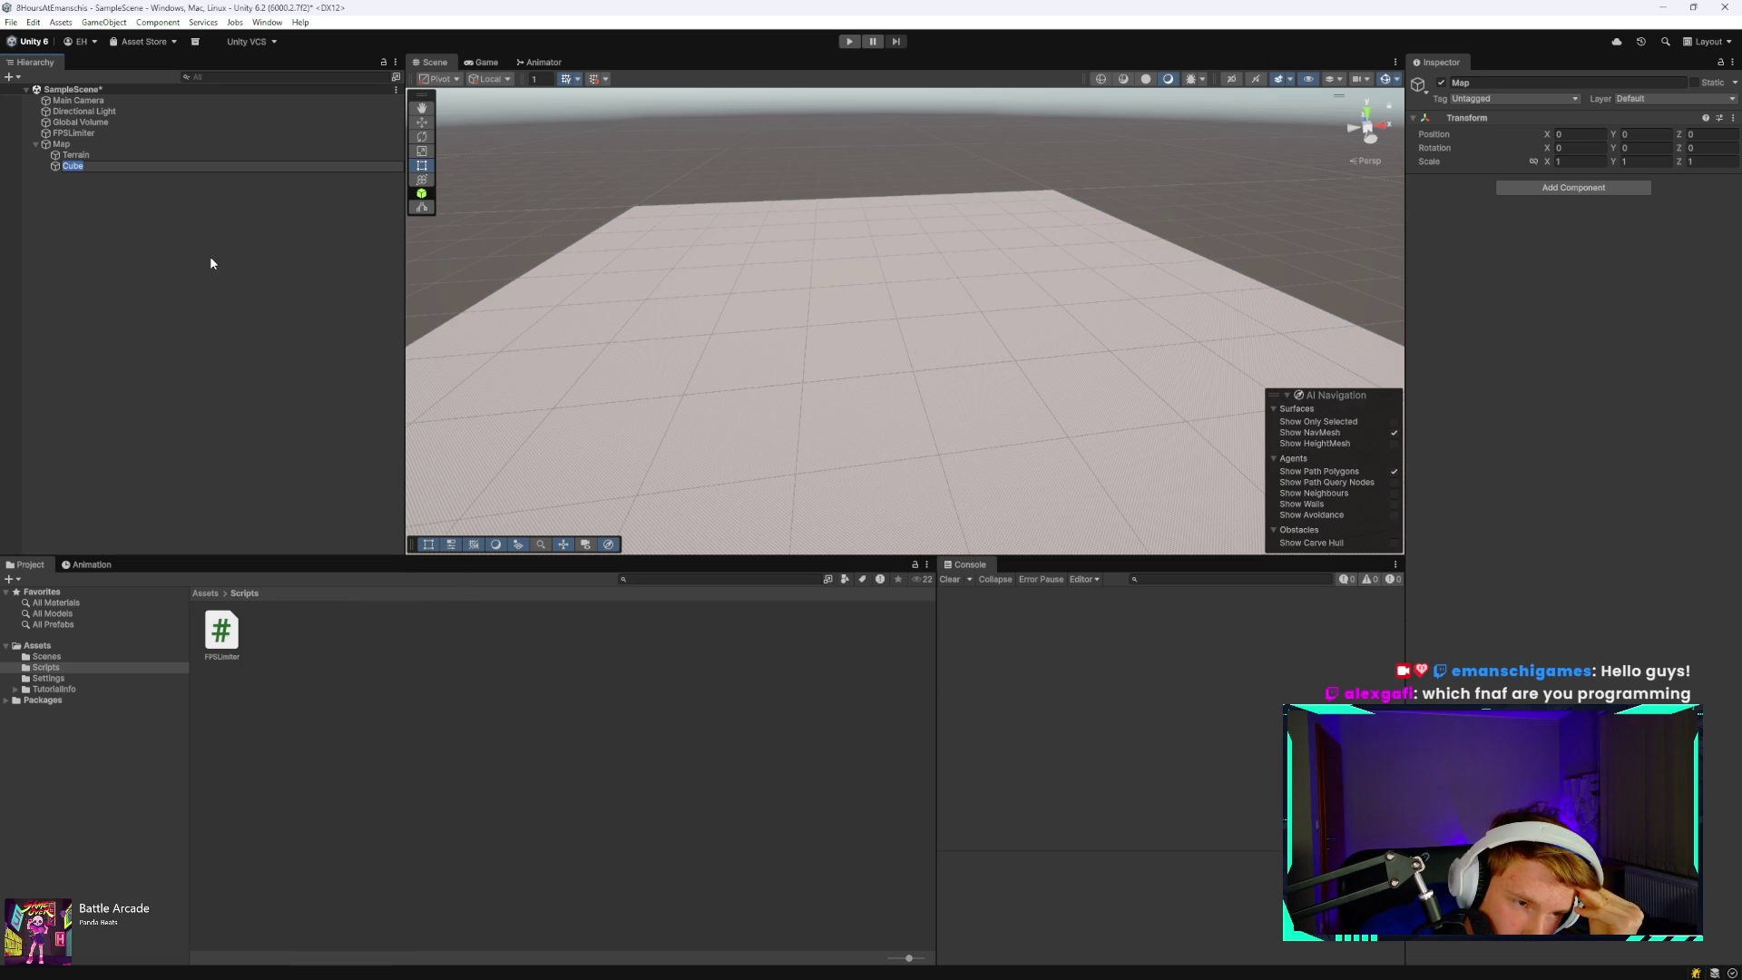
type("Lef")
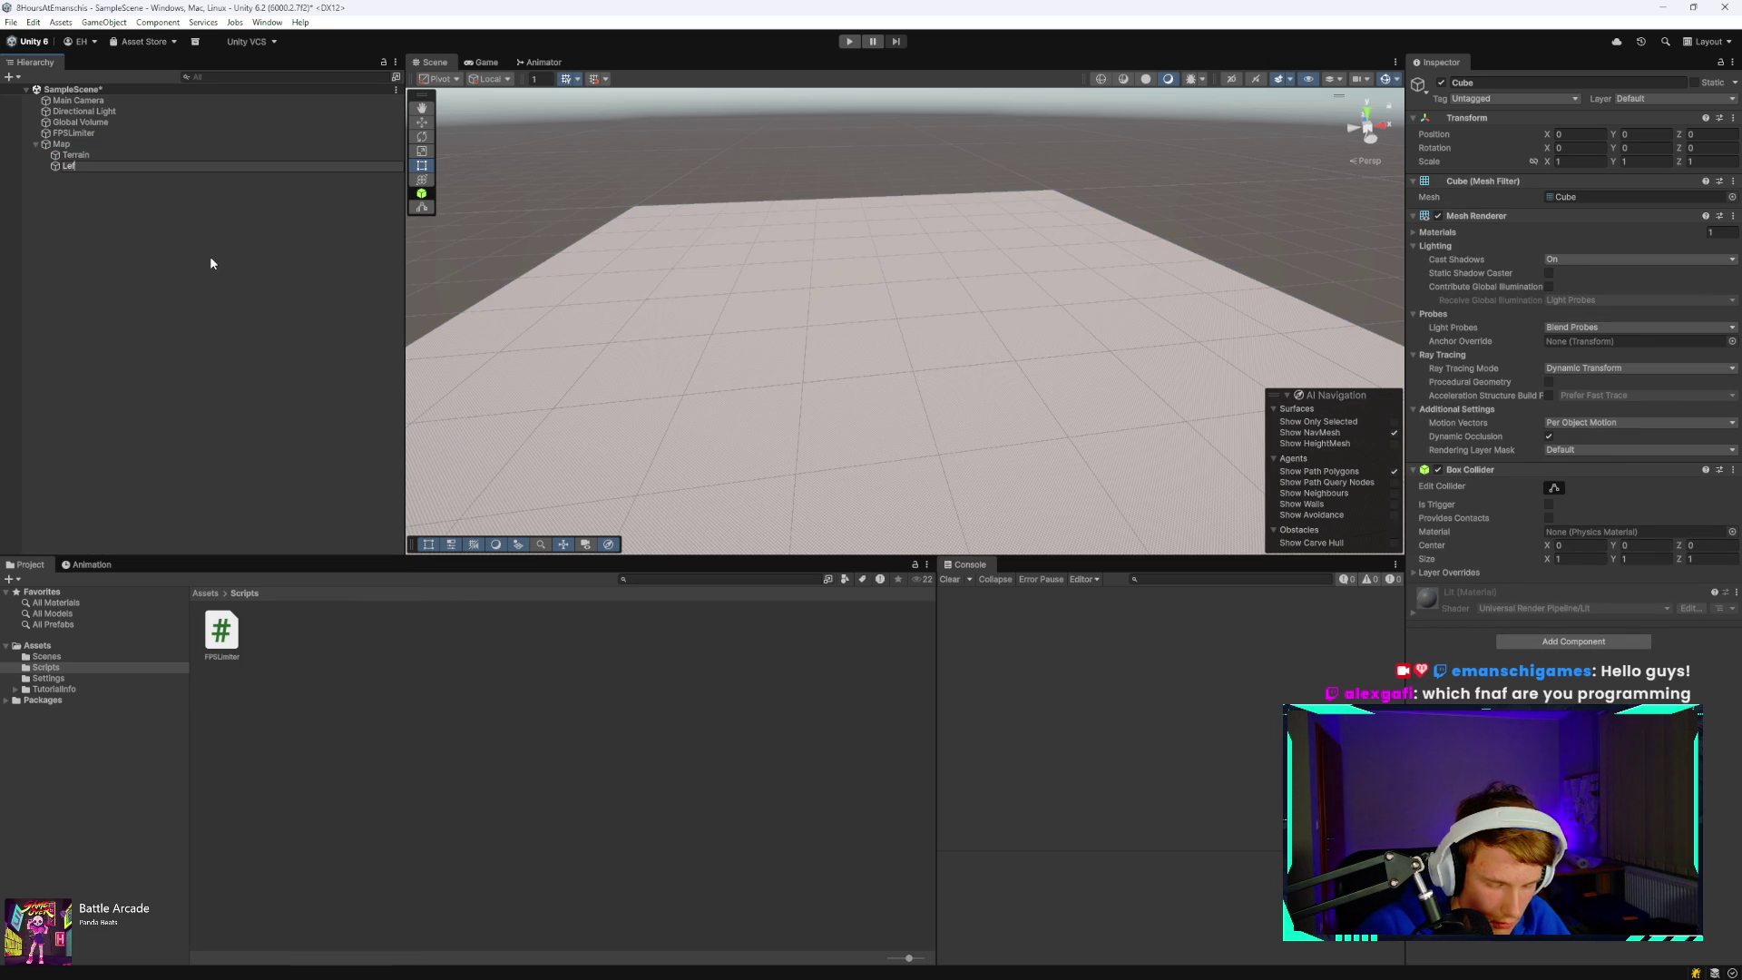
type("tWall")
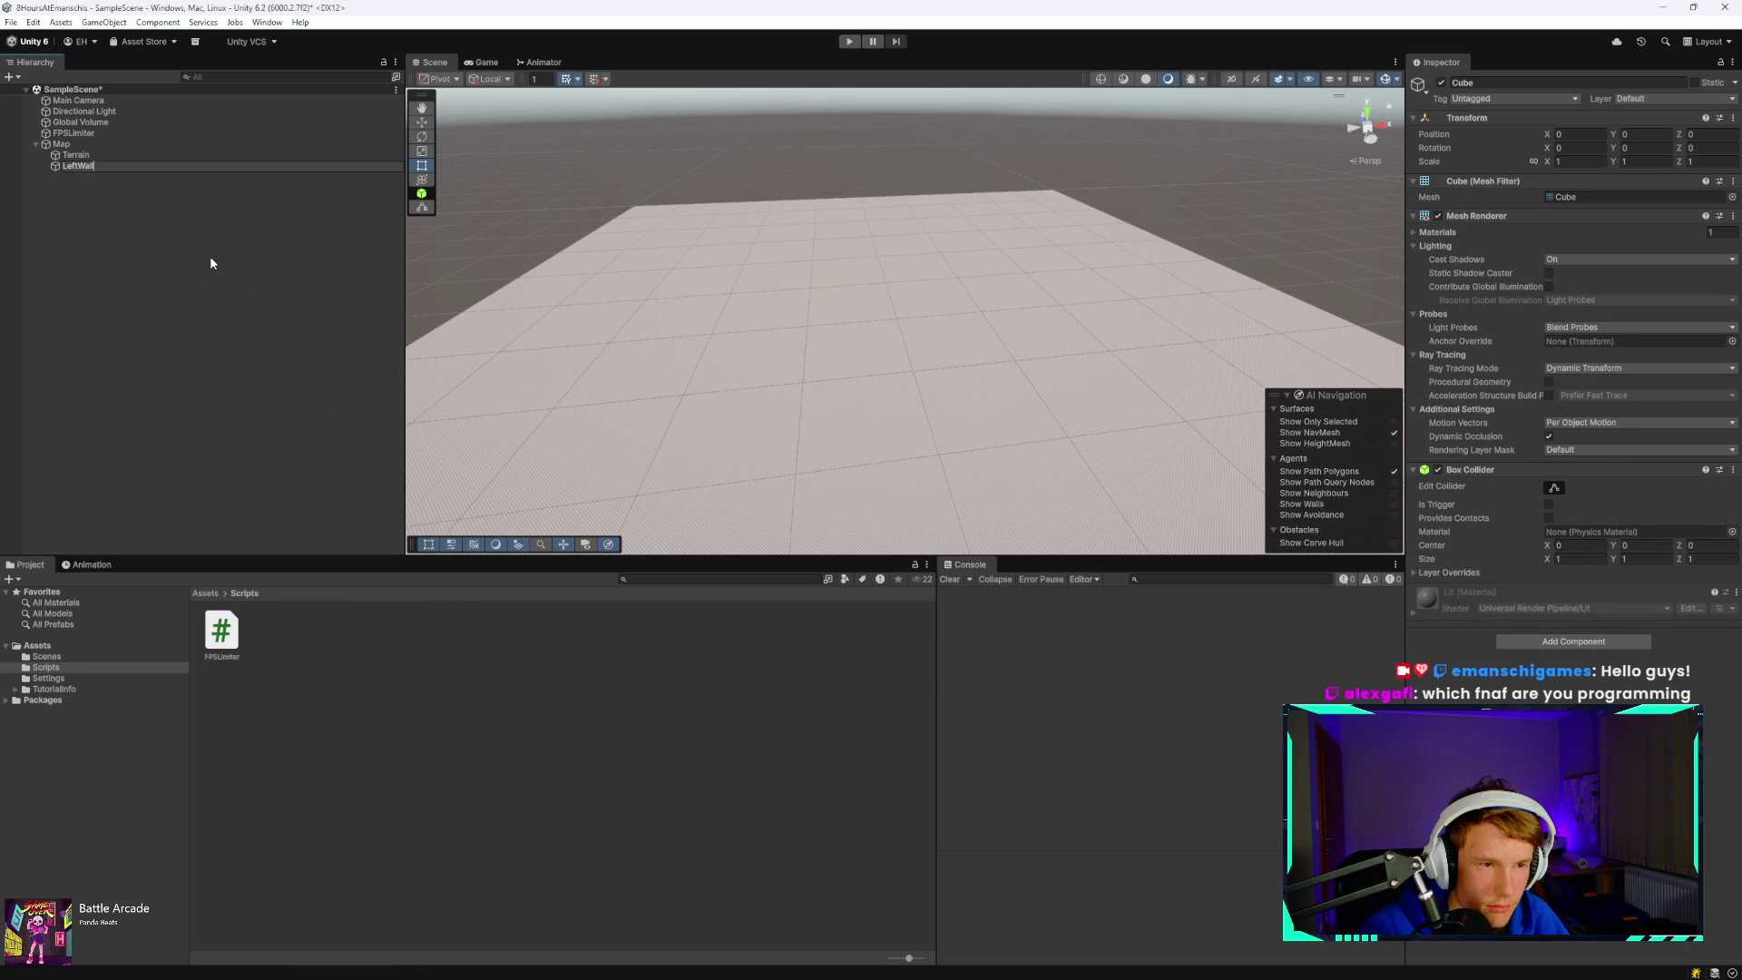
key("Return")
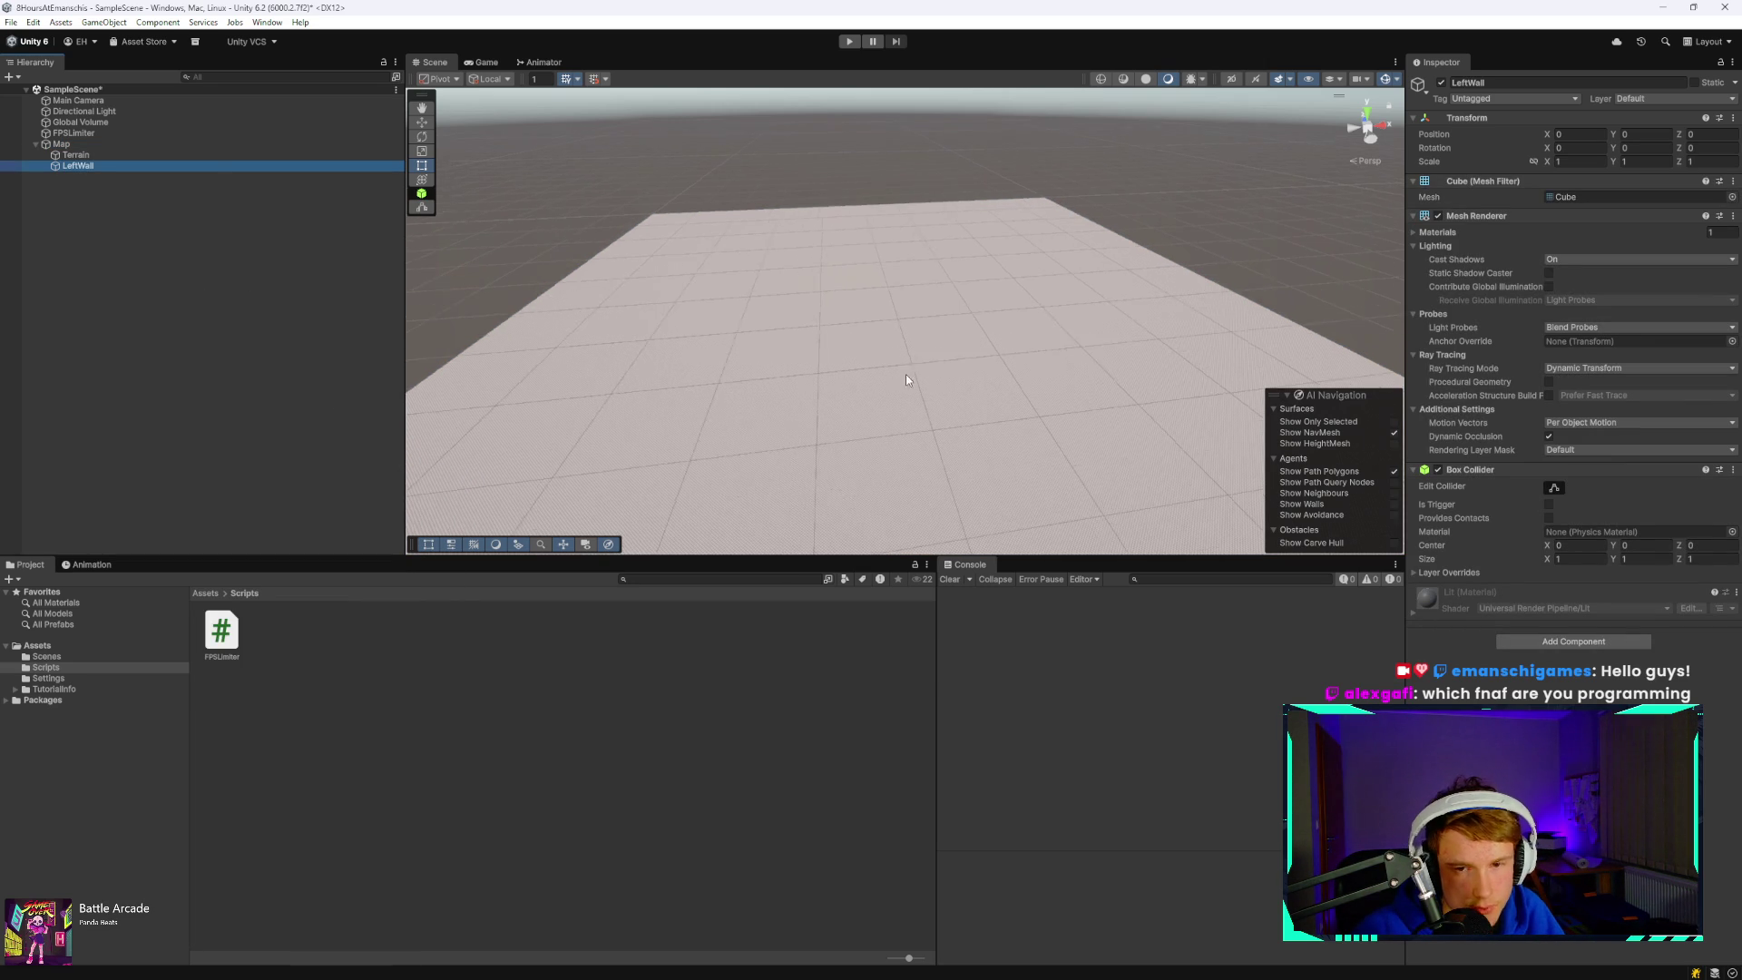
mouse_move(906, 374)
left_mouse_down()
mouse_move(925, 342)
mouse_move(900, 328)
left_mouse_up()
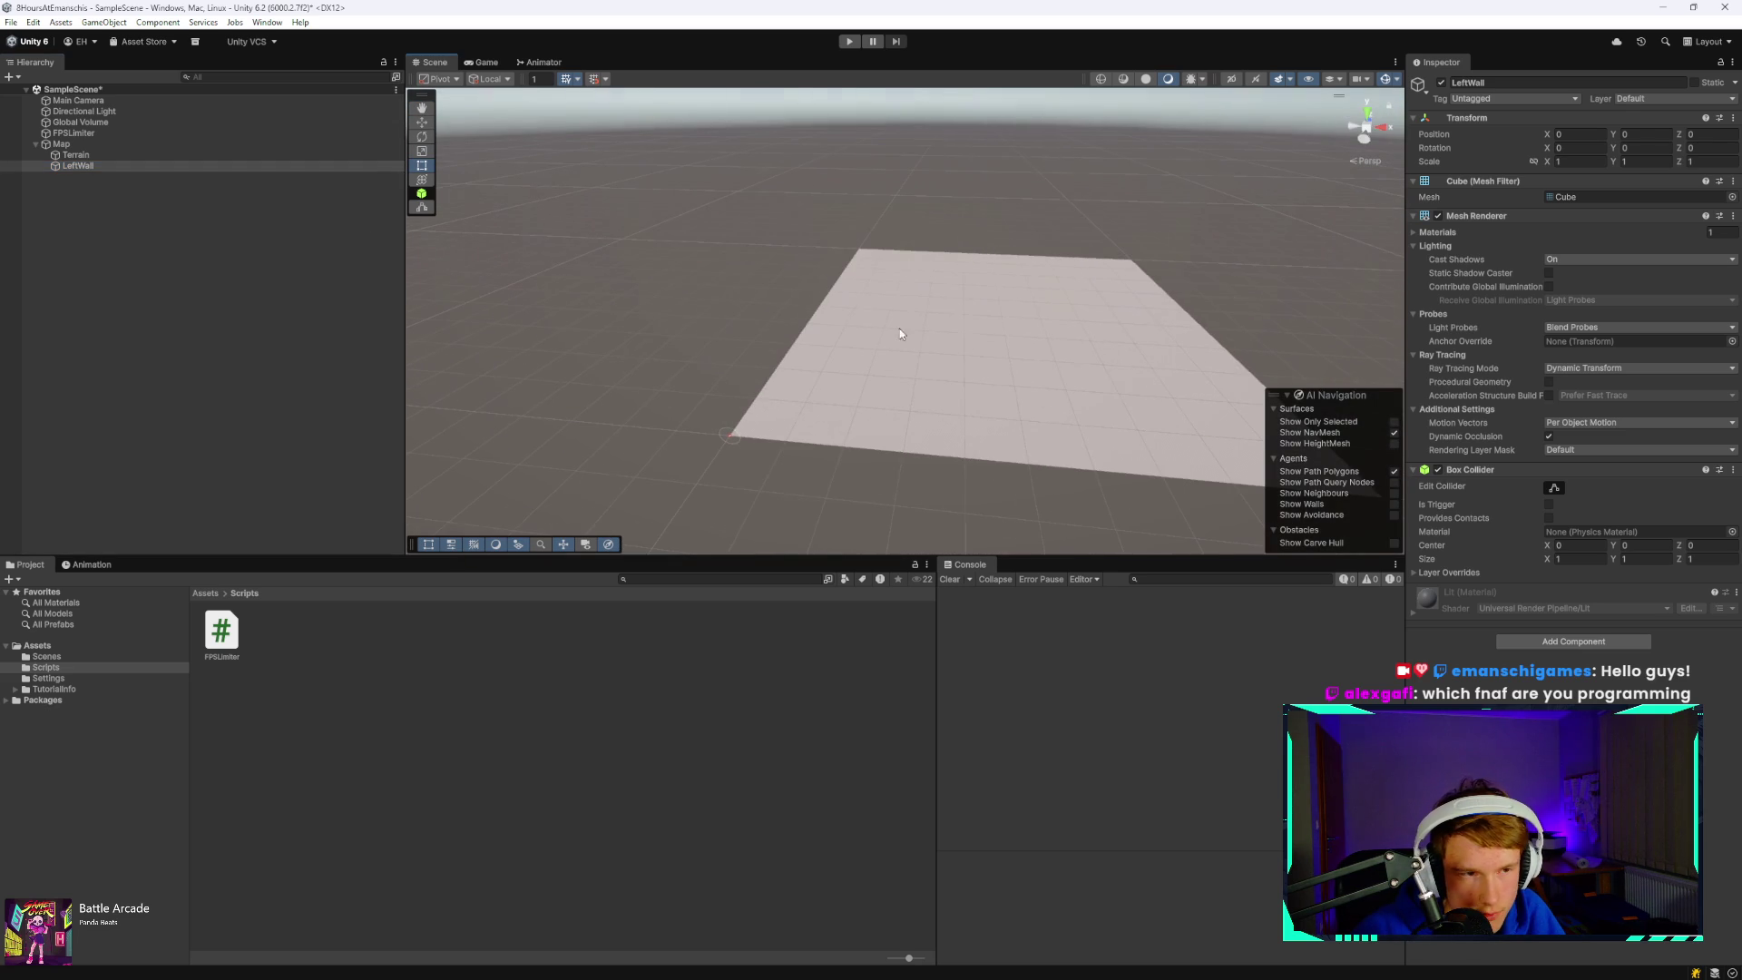
left_click(345, 167)
- Frame LeftWall and drag it across the terrain
key("f")
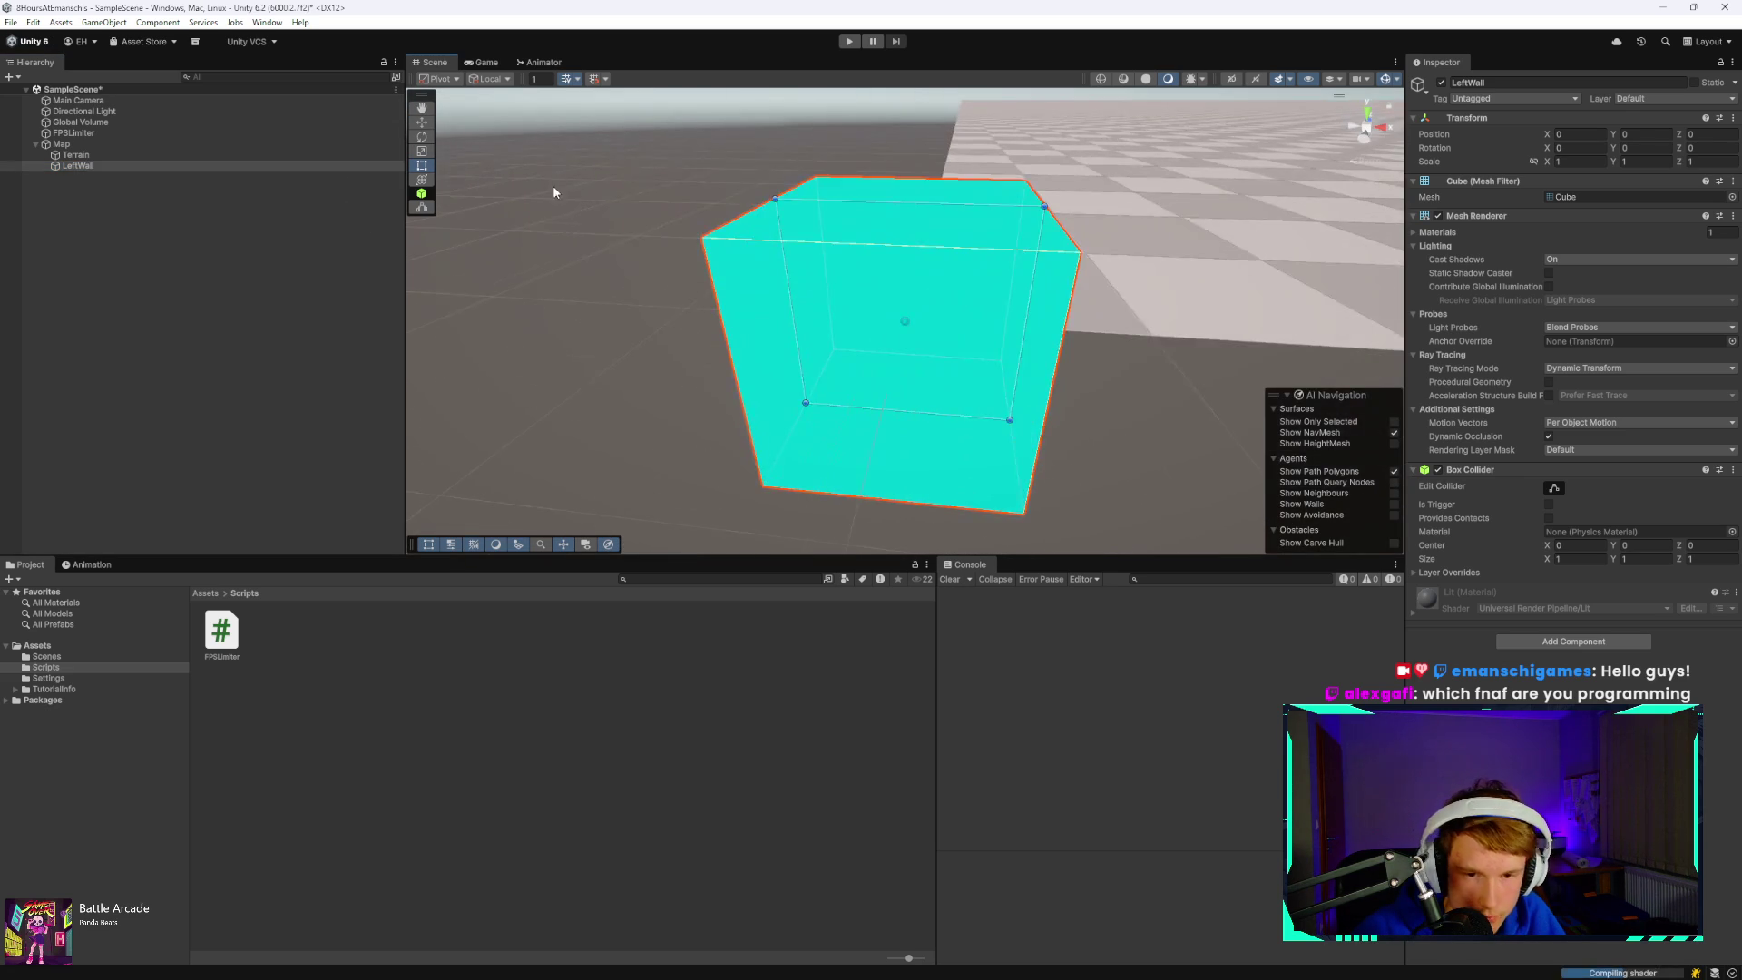
scroll(913, 320, "down", 5)
mouse_move(913, 320)
left_mouse_down()
mouse_move(989, 294)
mouse_move(827, 264)
mouse_move(1111, 258)
mouse_move(893, 310)
mouse_move(1091, 136)
mouse_move(1040, 209)
left_mouse_up()
scroll(1151, 257, "down", 3)
mouse_move(1150, 257)
left_mouse_down()
mouse_move(1031, 221)
mouse_move(1352, 167)
mouse_move(1136, 203)
mouse_move(1322, 350)
mouse_move(922, 282)
mouse_move(964, 389)
mouse_move(907, 436)
mouse_move(870, 432)
left_mouse_up()
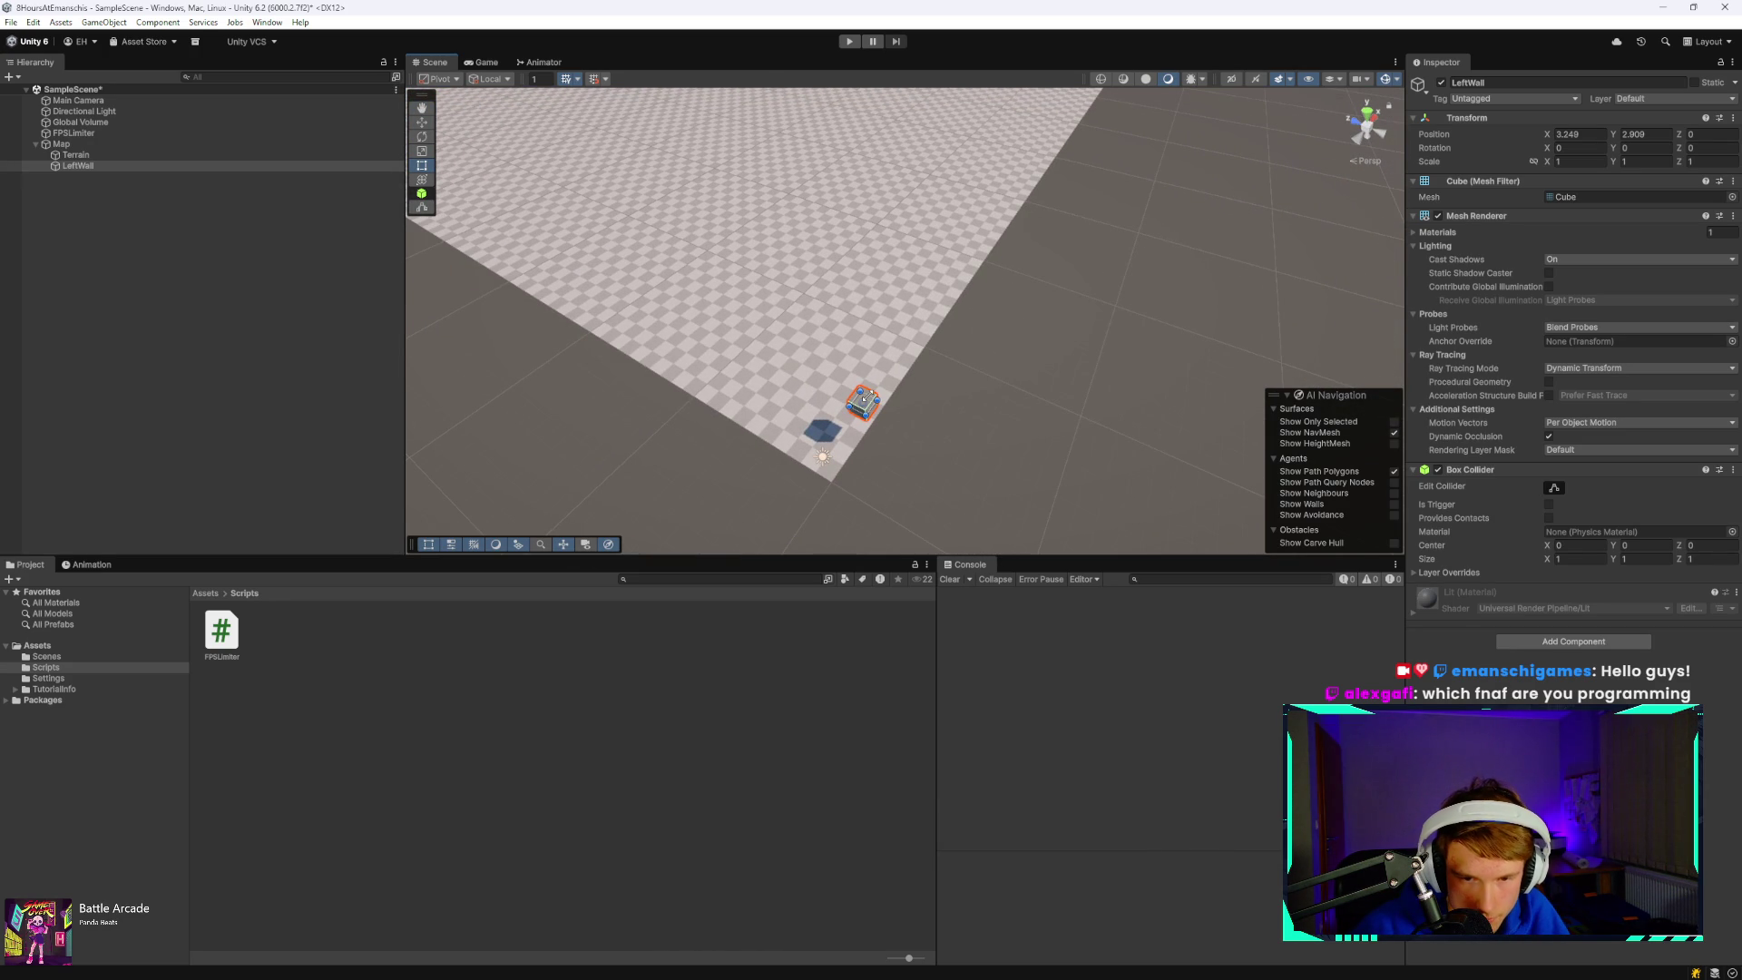
mouse_move(868, 407)
left_mouse_down()
mouse_move(653, 118)
mouse_move(836, 81)
left_mouse_up()
- Lock LeftWall's scale proportions and scale it uniformly to 86.07
scroll(917, 162, "down", 10)
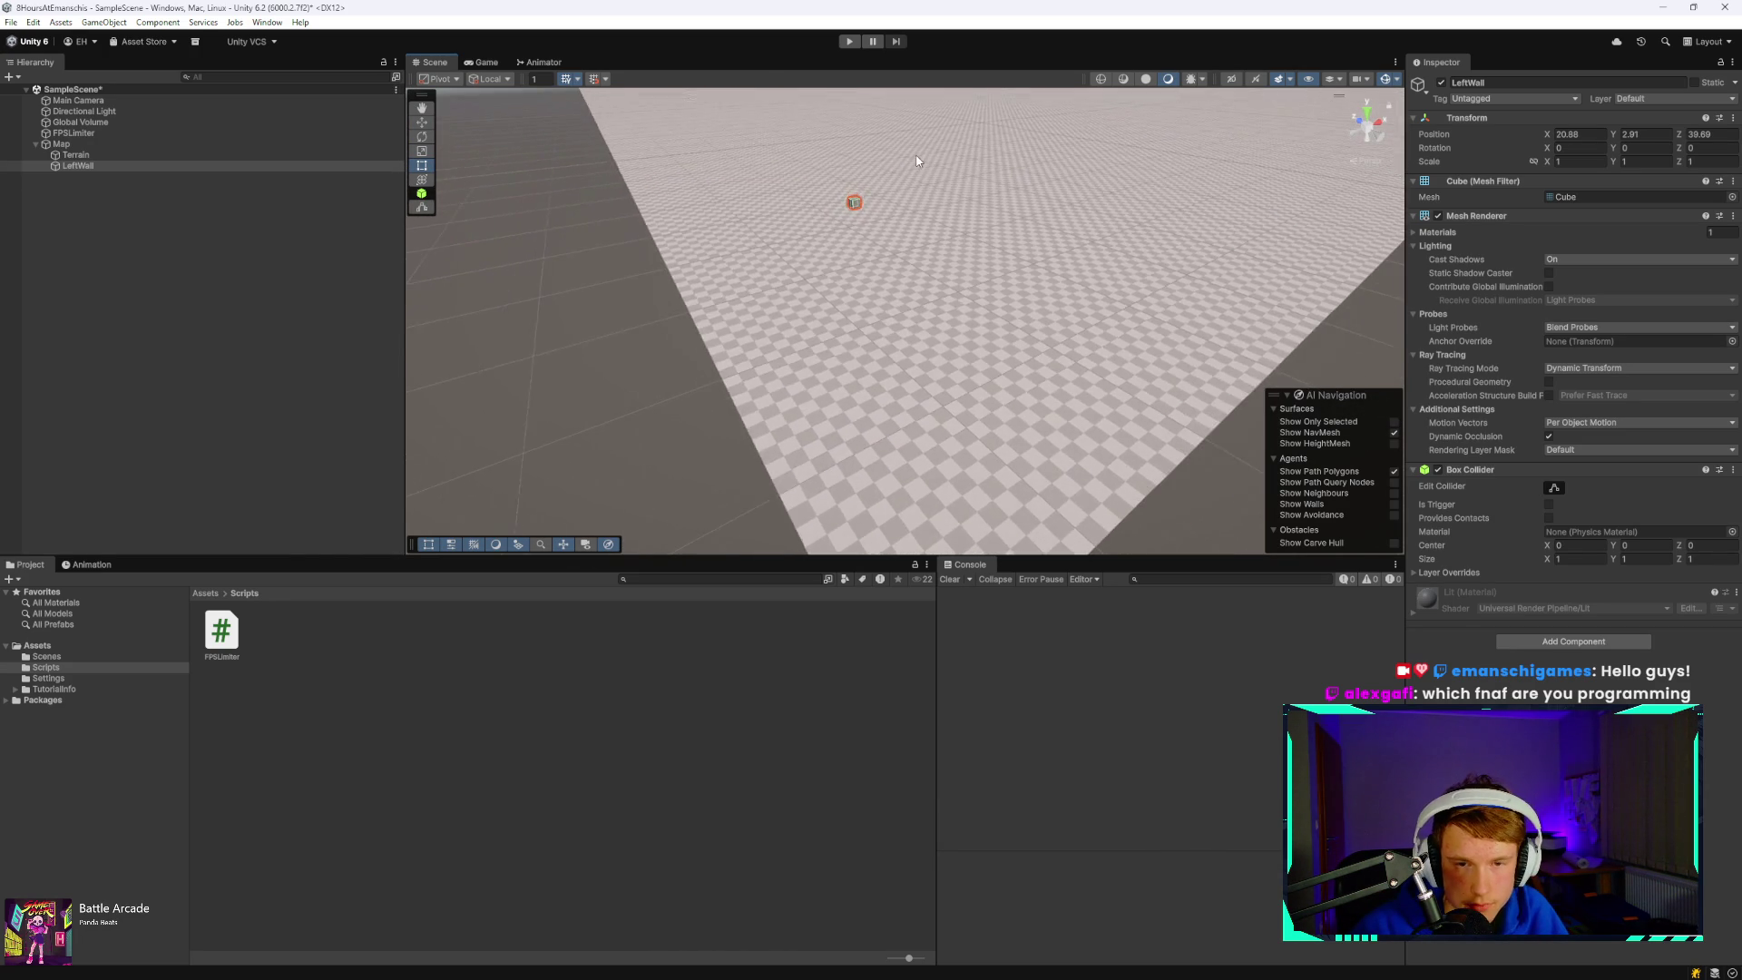
mouse_move(923, 159)
left_mouse_down()
mouse_move(1108, 145)
mouse_move(848, 158)
mouse_move(886, 362)
mouse_move(917, 272)
mouse_move(917, 493)
mouse_move(1153, 441)
mouse_move(696, 356)
left_mouse_up()
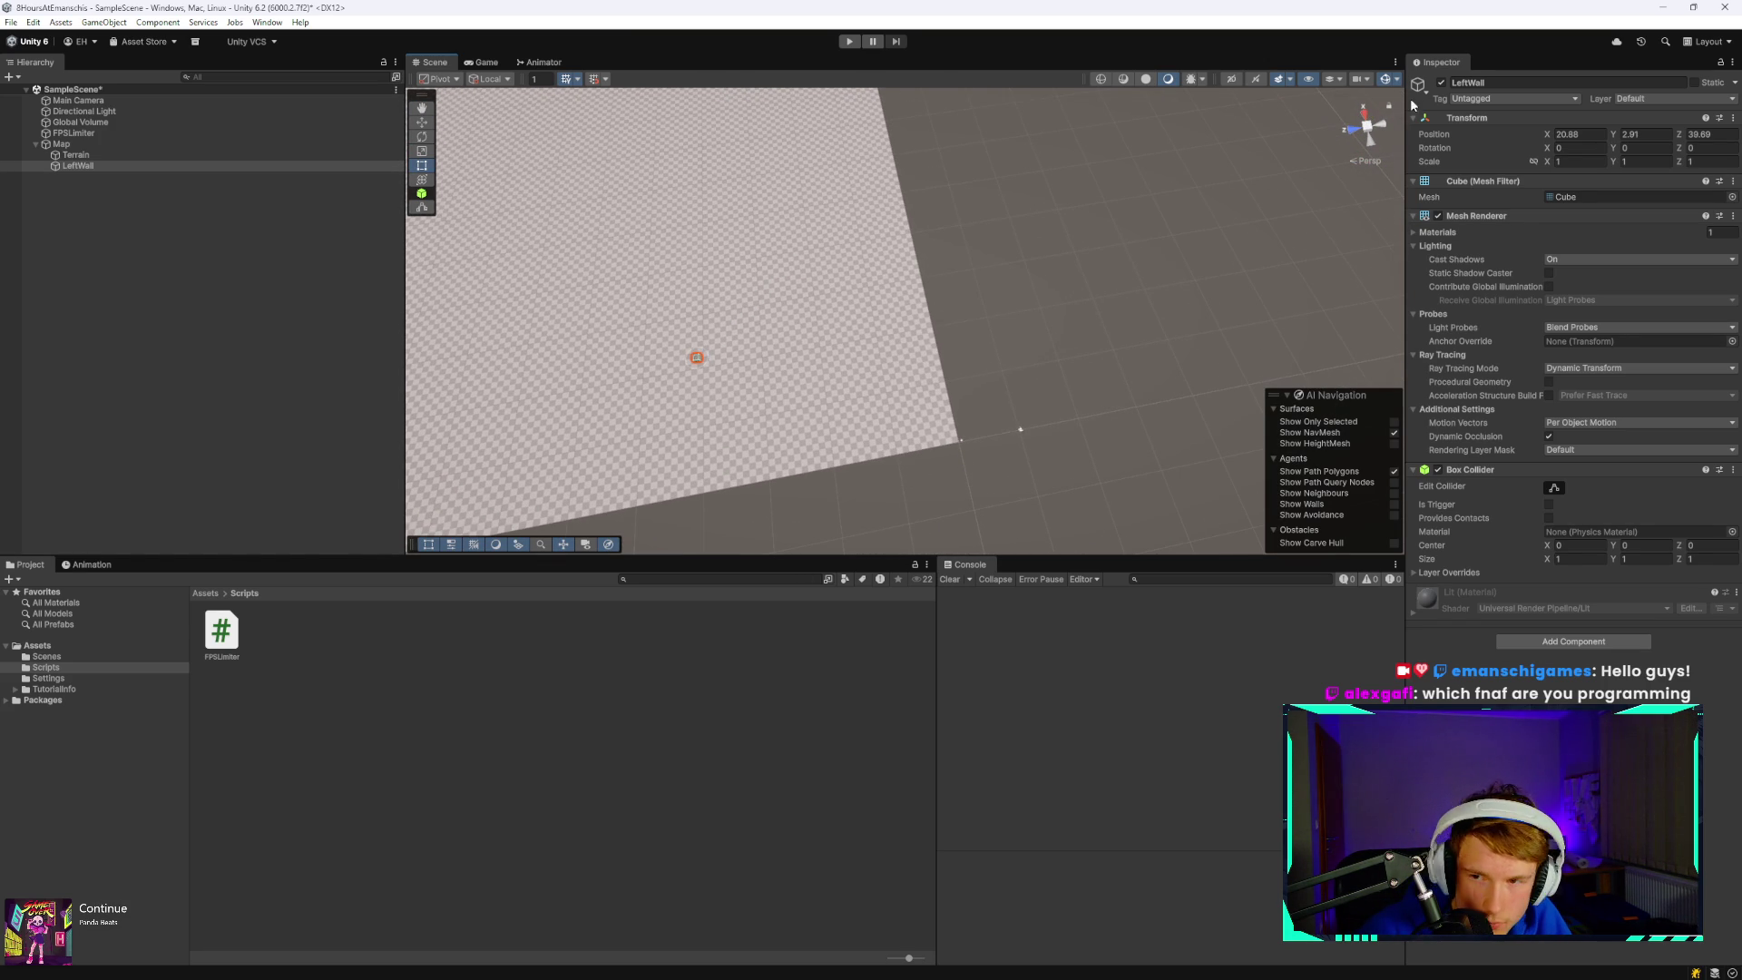
left_click(1533, 161)
left_click_drag(1547, 161, 1678, 160)
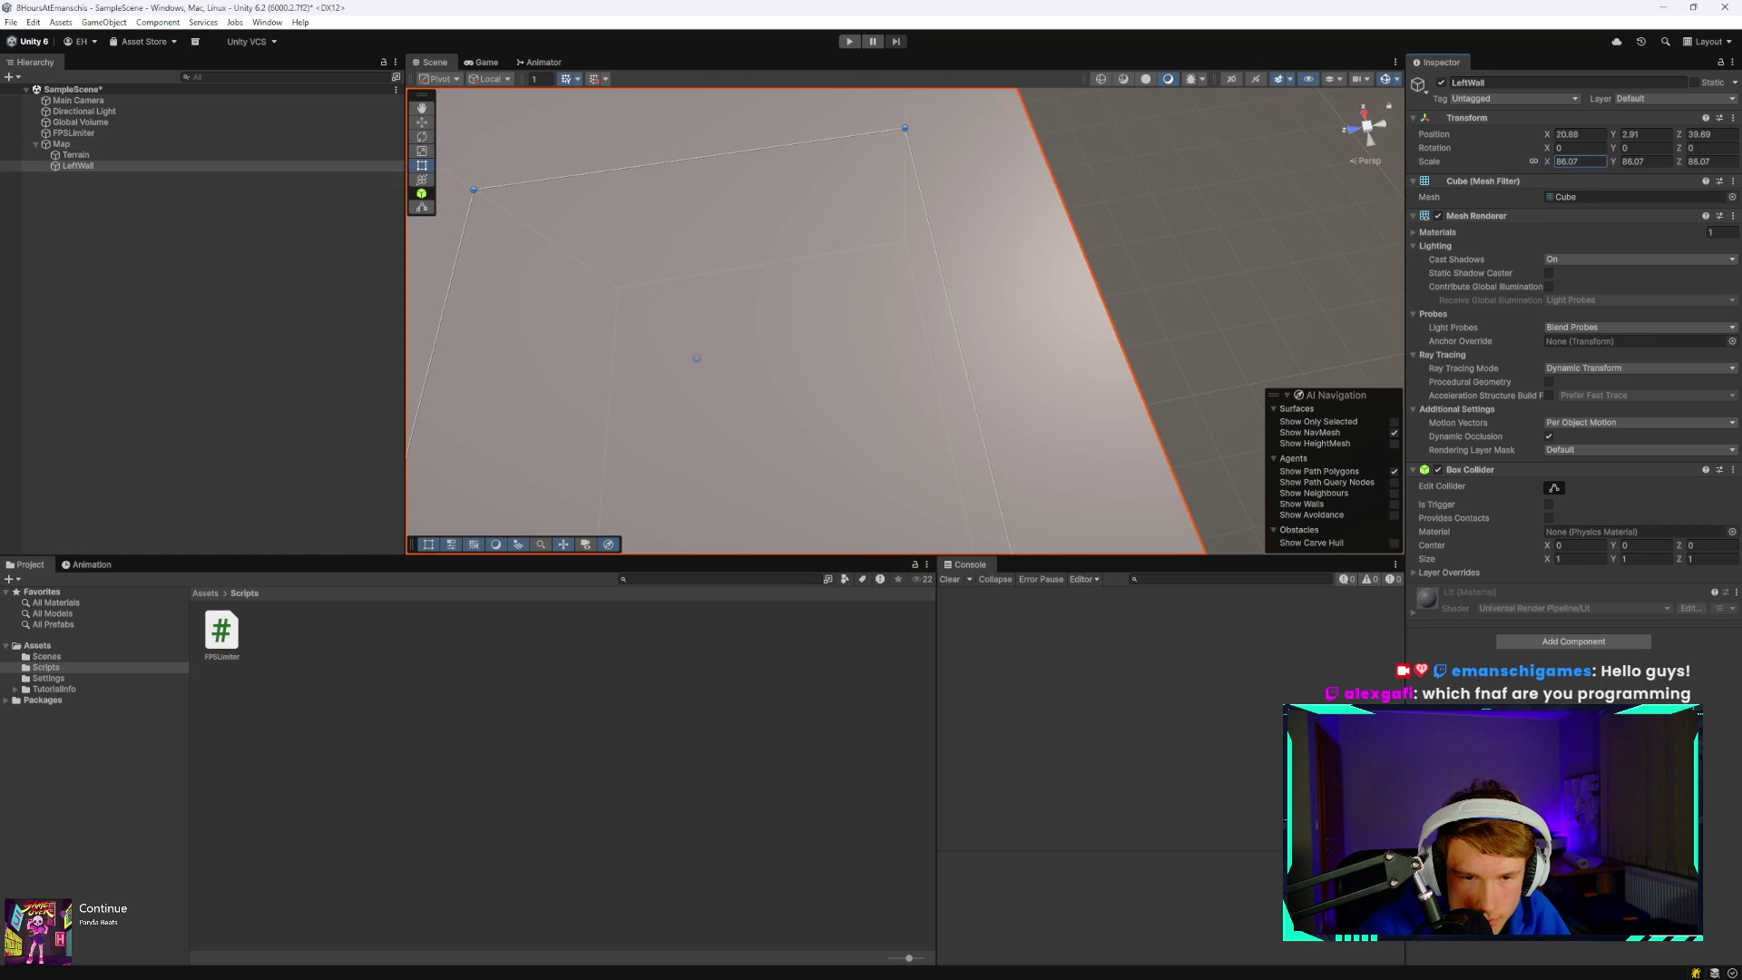
- Move LeftWall onto the terrain at about 214.8, 2.9, 263.3 and reframe it
scroll(752, 312, "down", 10)
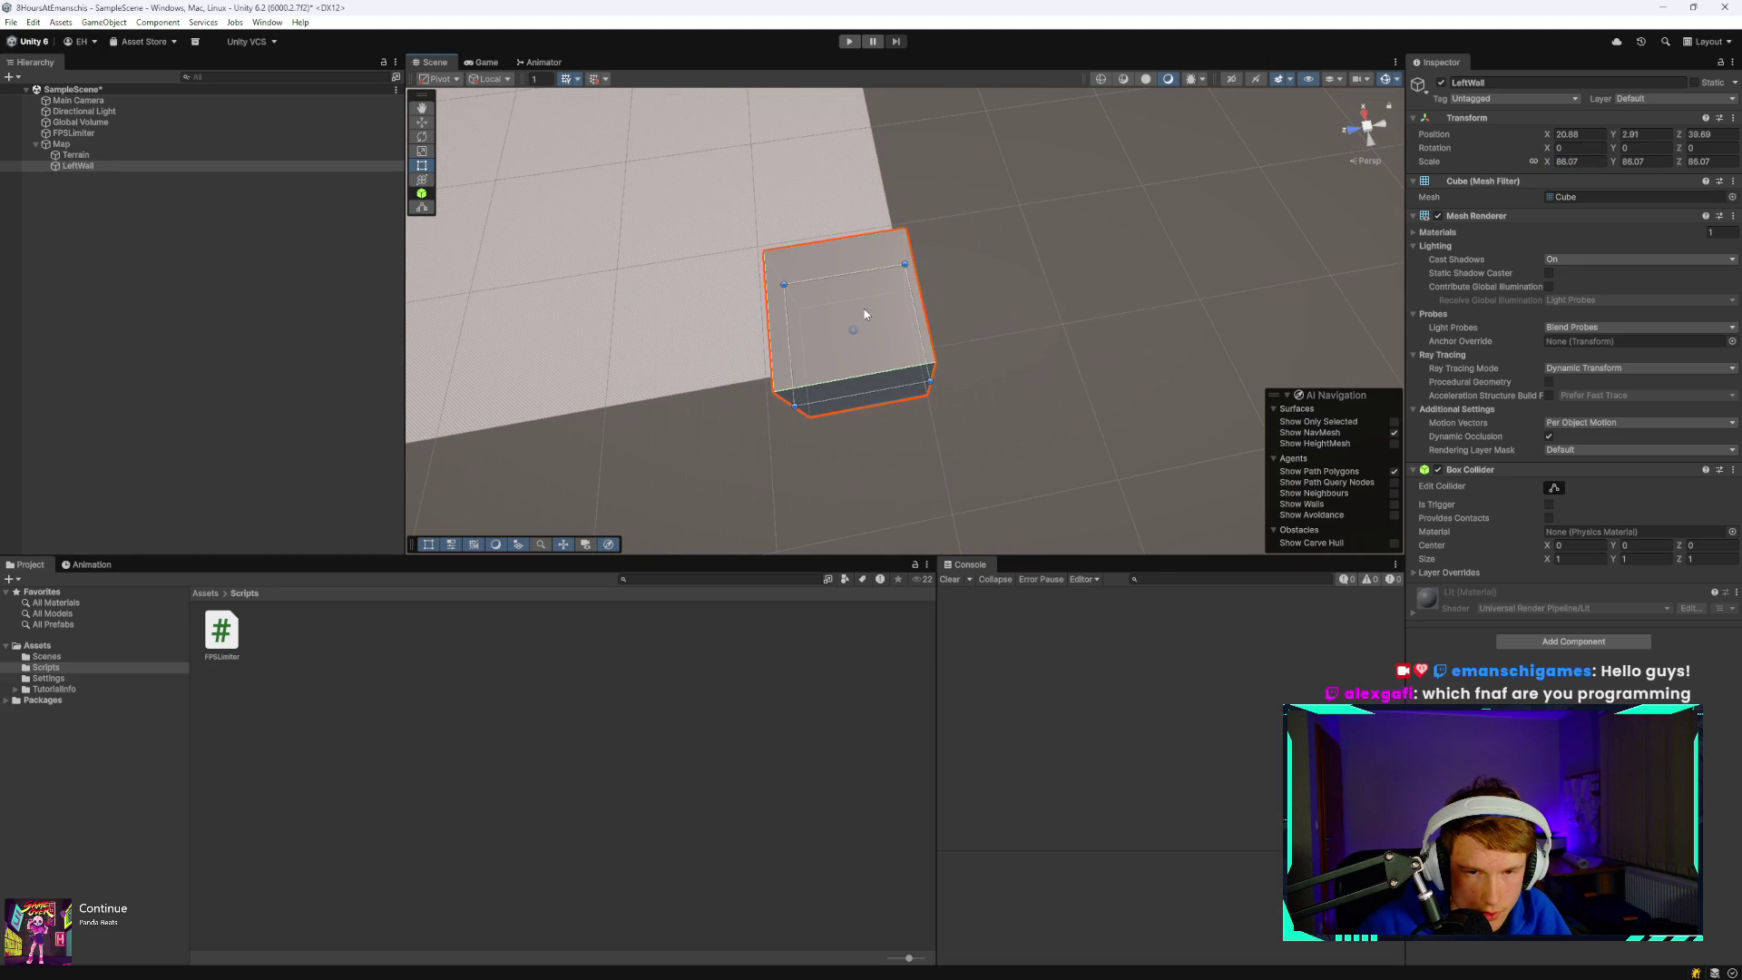
mouse_move(863, 311)
left_mouse_down()
mouse_move(639, 178)
mouse_move(562, 154)
left_mouse_up()
key("f")
left_click_drag(679, 78, 689, 181)
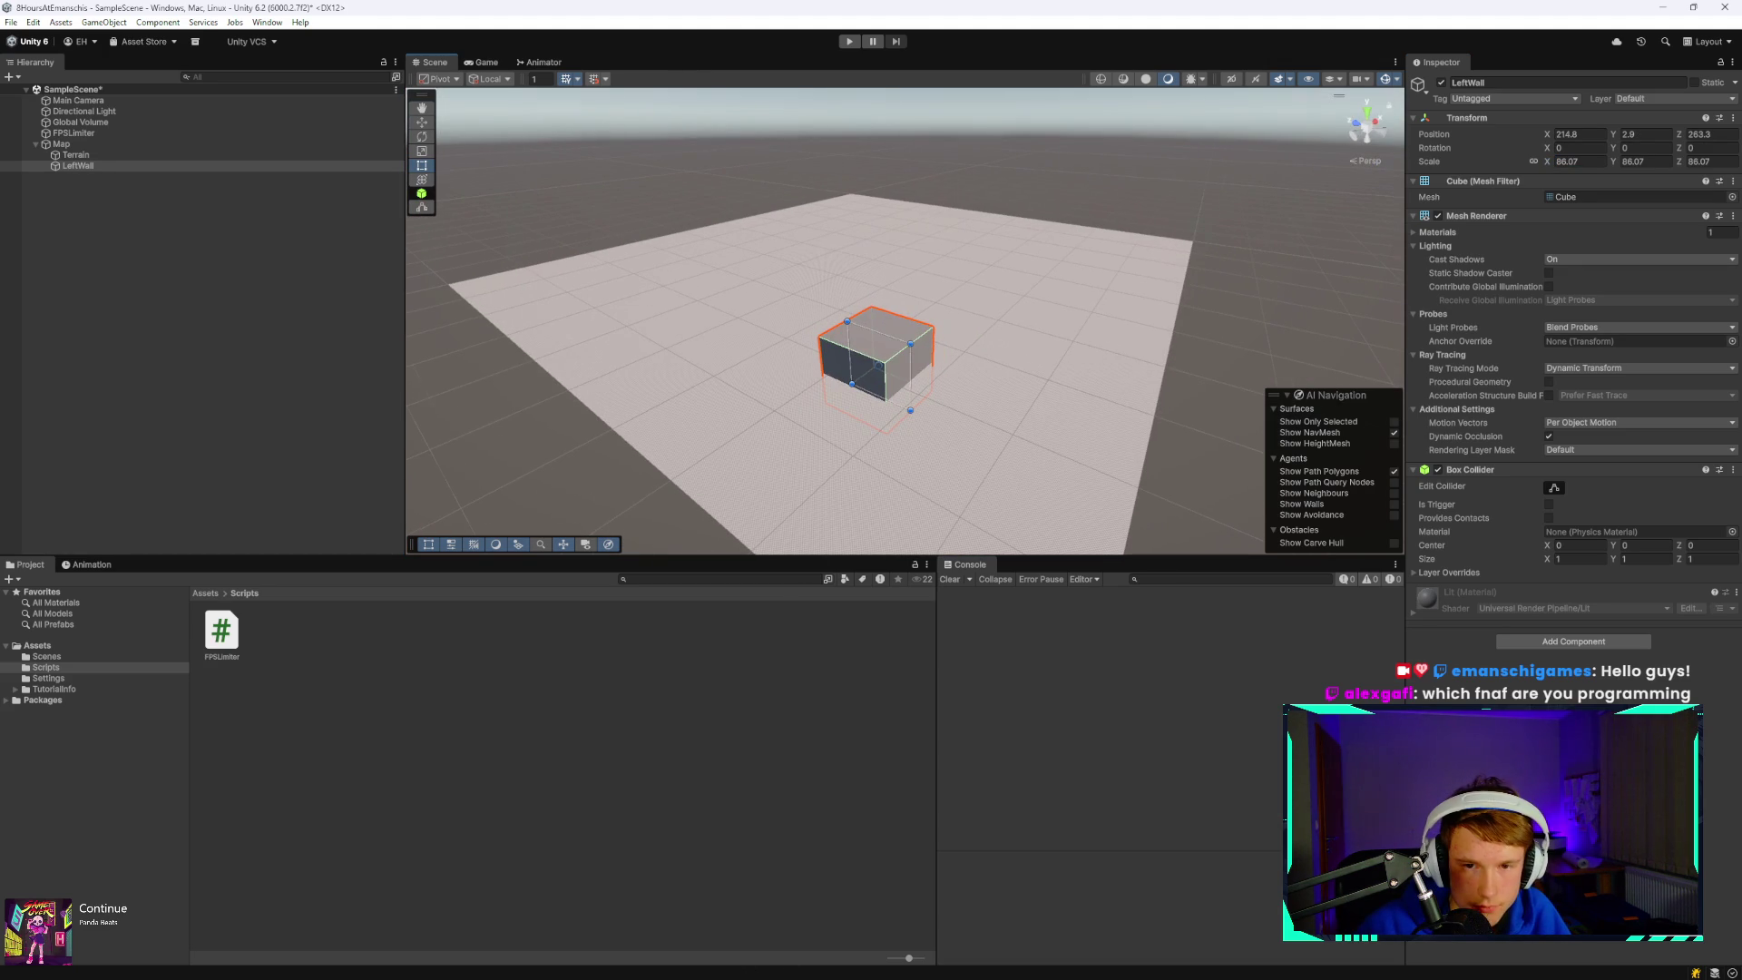
mouse_move(972, 292)
left_mouse_down()
mouse_move(1030, 322)
mouse_move(1092, 394)
left_mouse_up()
left_click_drag(827, 402, 878, 354)
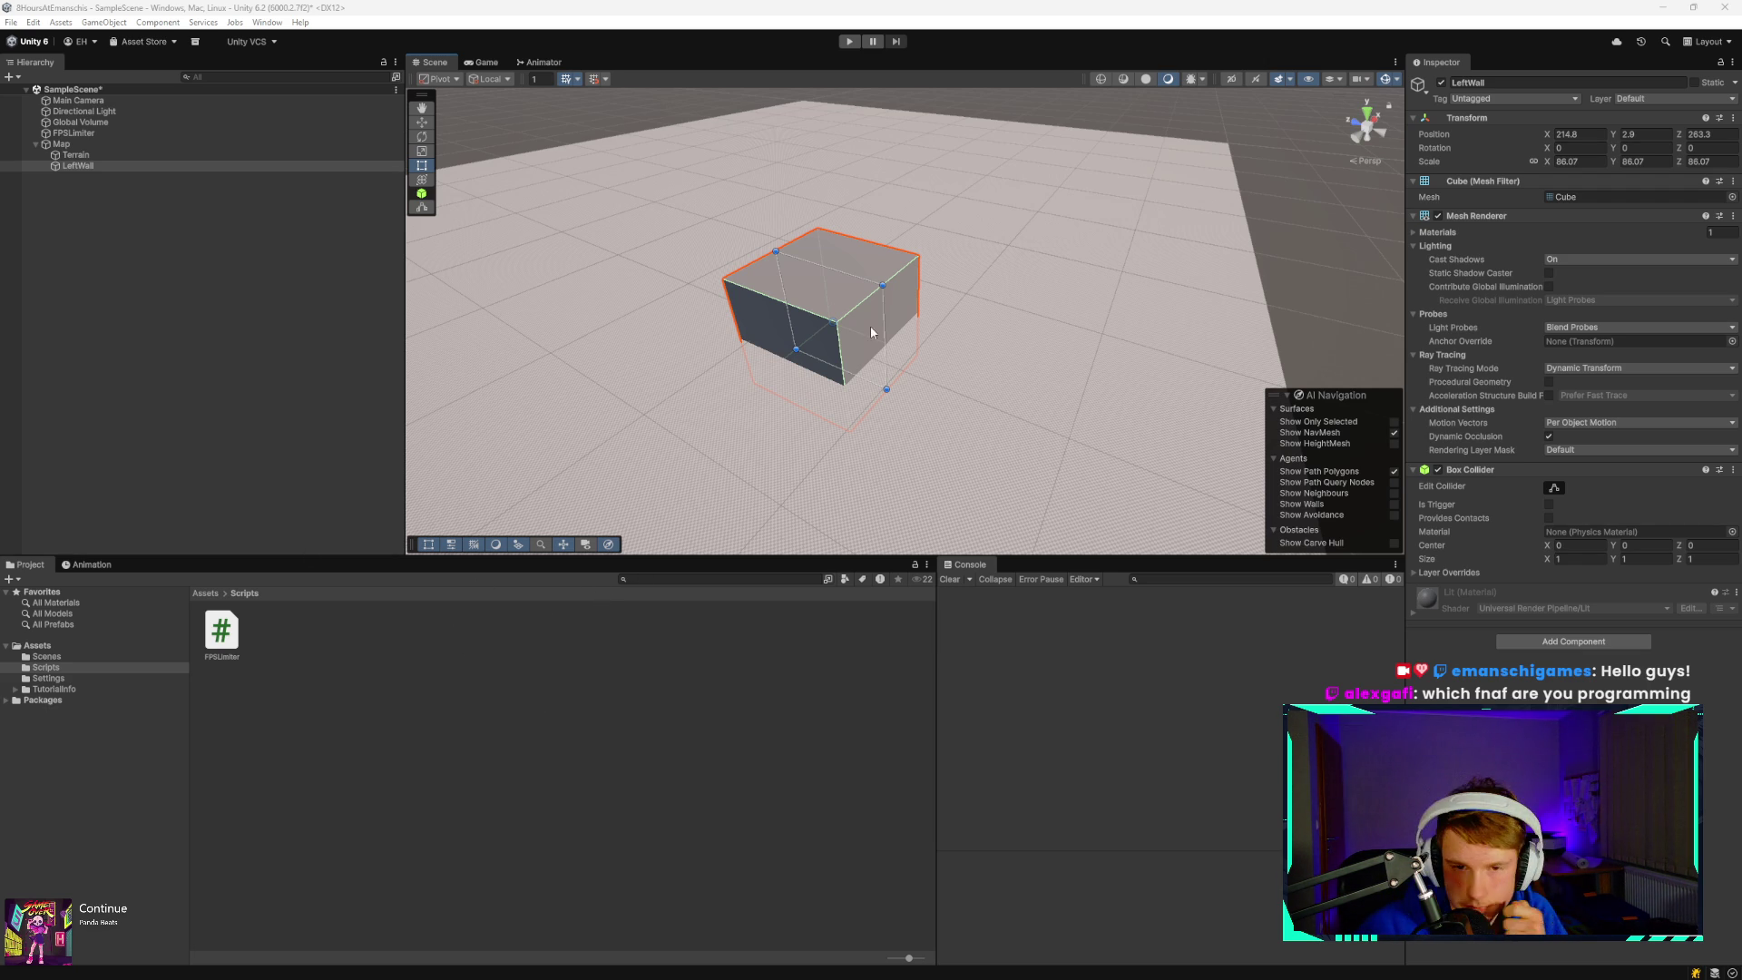
- Orbit the Scene view so the horizon shows beyond the terrain
mouse_move(889, 345)
left_mouse_down()
mouse_move(1007, 390)
mouse_move(933, 331)
mouse_move(904, 173)
left_mouse_up()
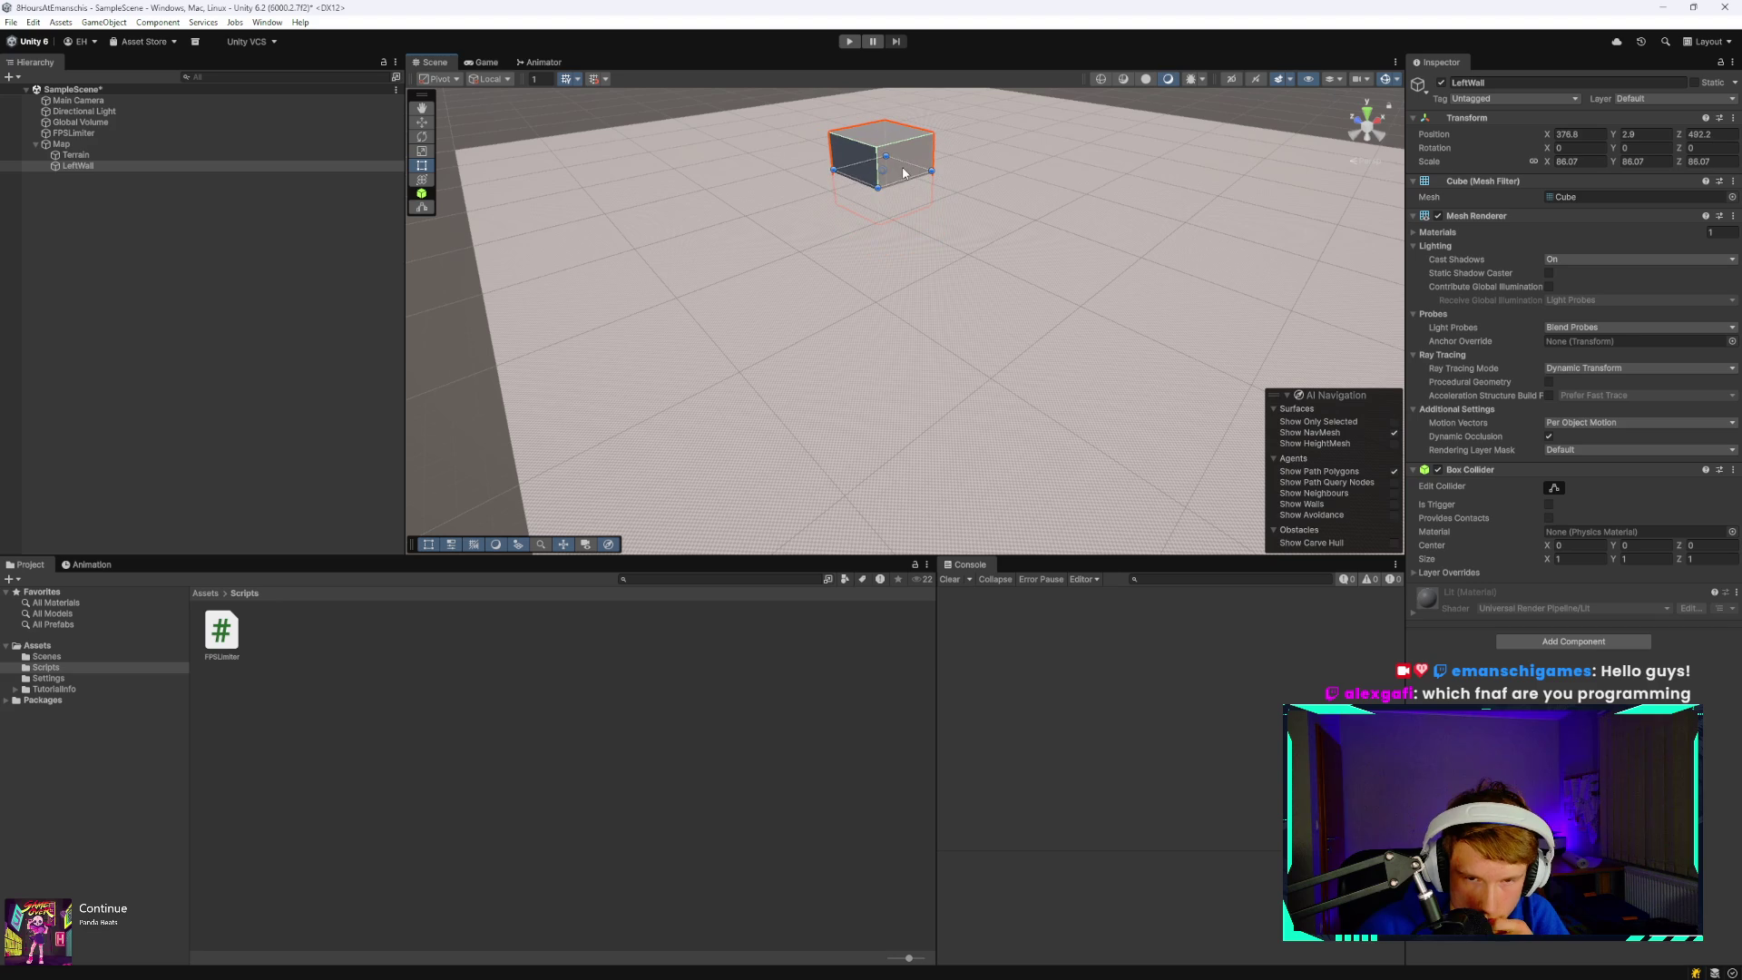